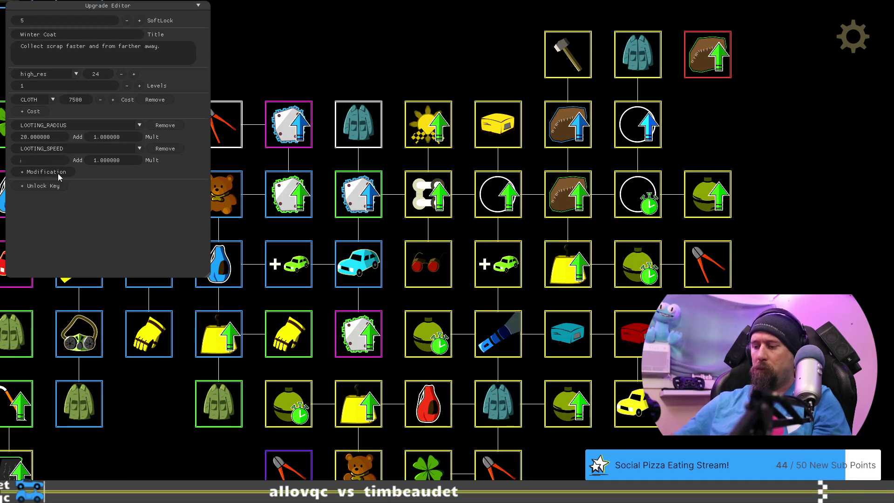
Set the Winter Coat's looting speed bonus to 15 and its looting radius bonus to 30
key(Return)
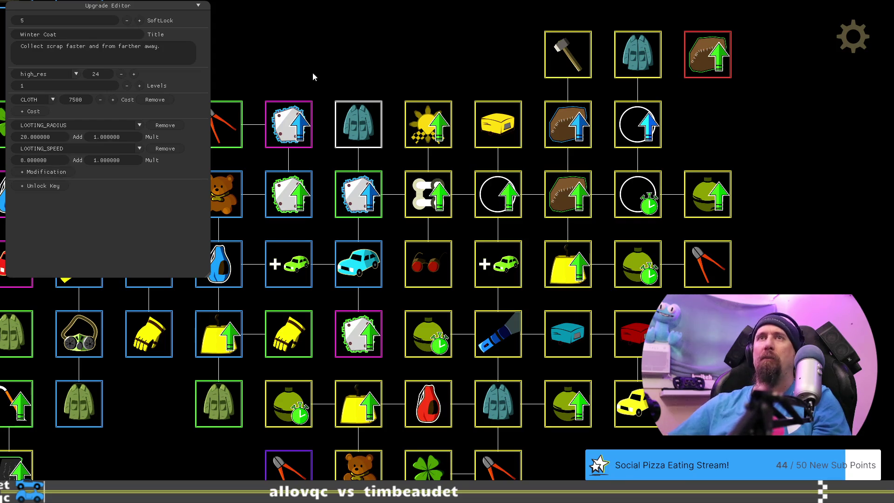
key(F1)
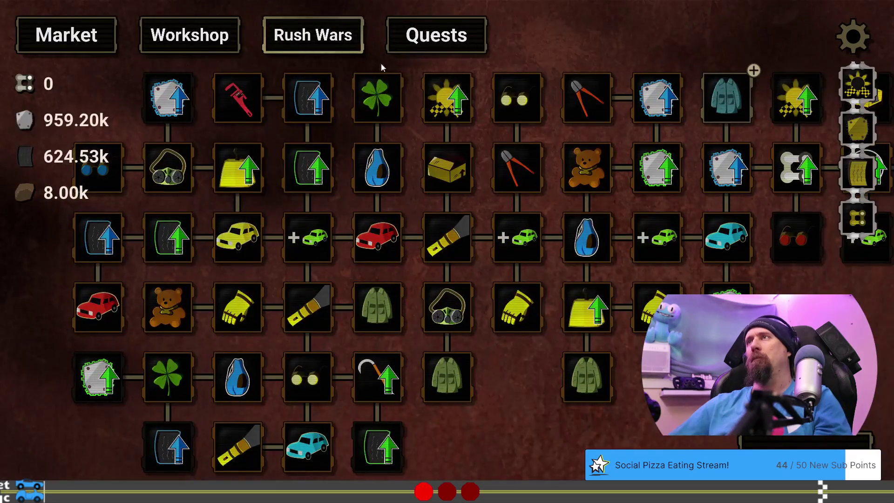
key(F1)
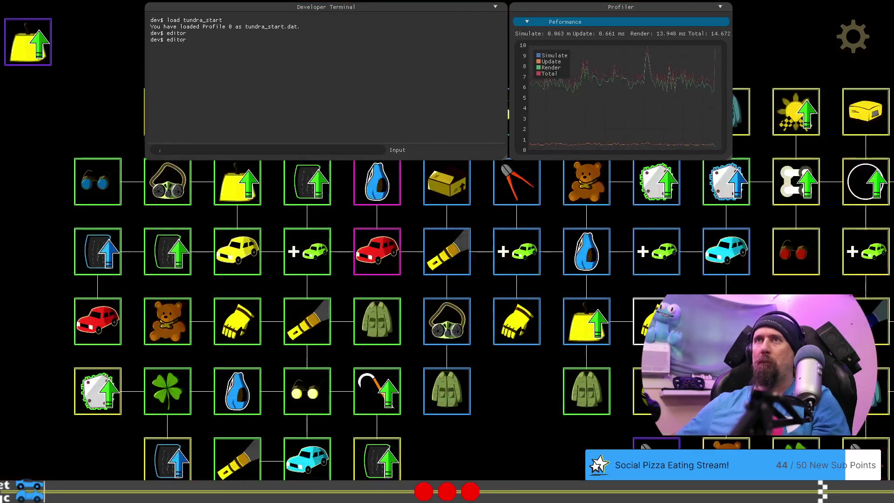
key(d)
key(w)
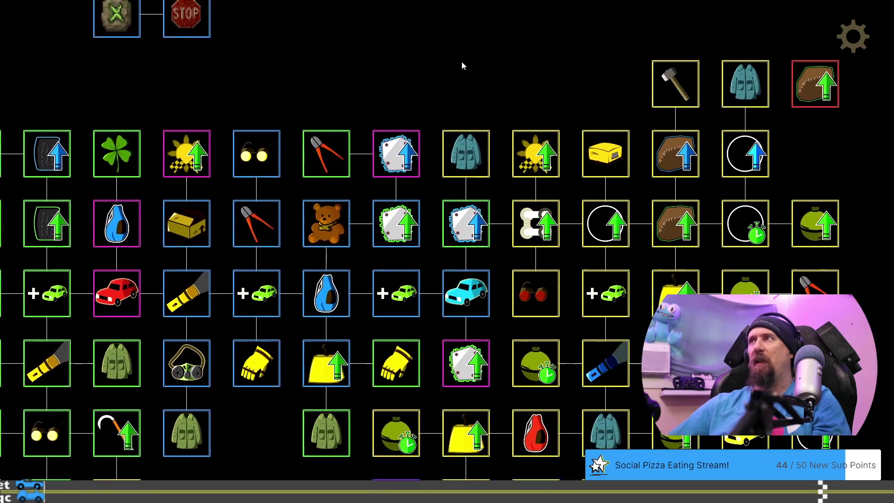
key(d)
key(w)
click(608, 98)
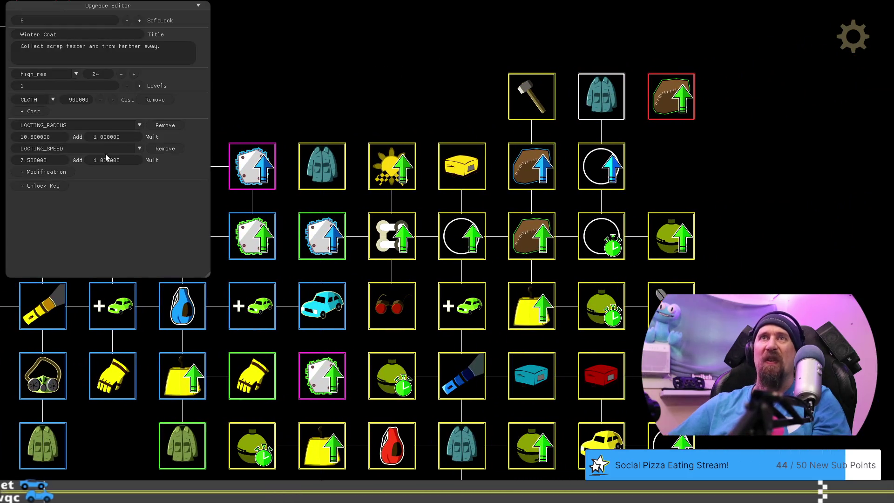
click(60, 138)
text(30)
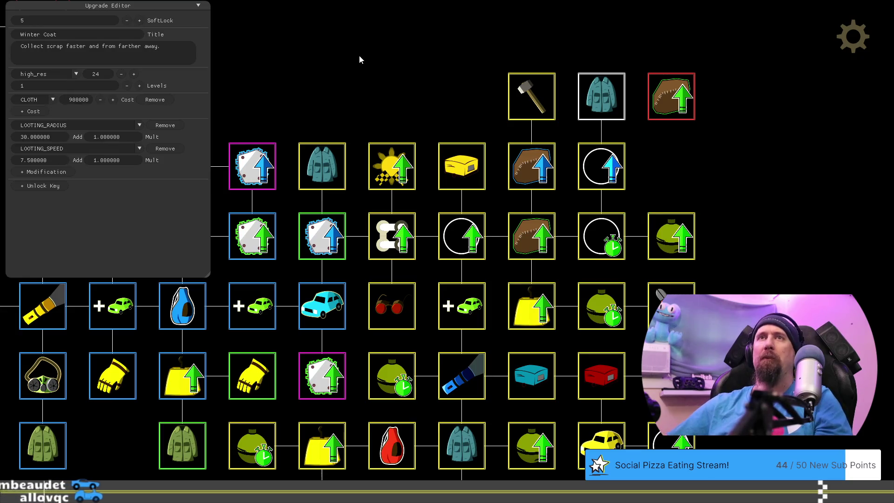
Return to the game and buy the Winter Coat upgrade to test it
key(Escape)
click(723, 106)
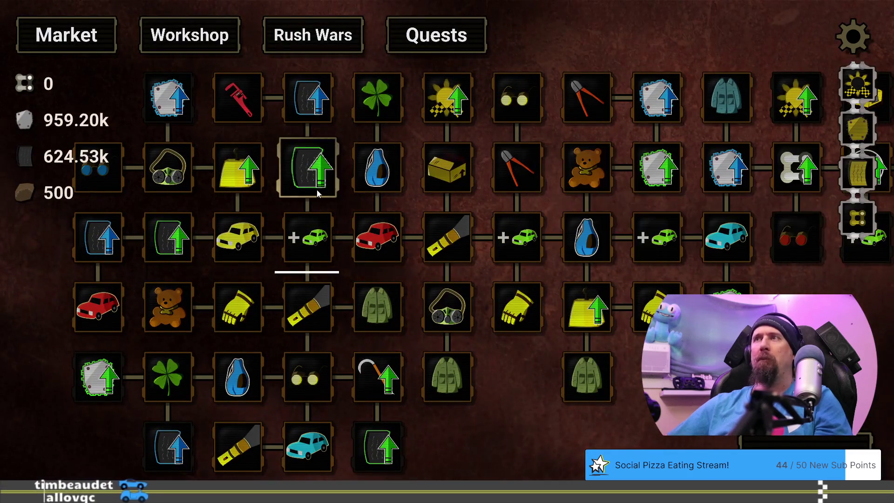
drag(588, 52, 459, 122)
mouse_move(476, 158)
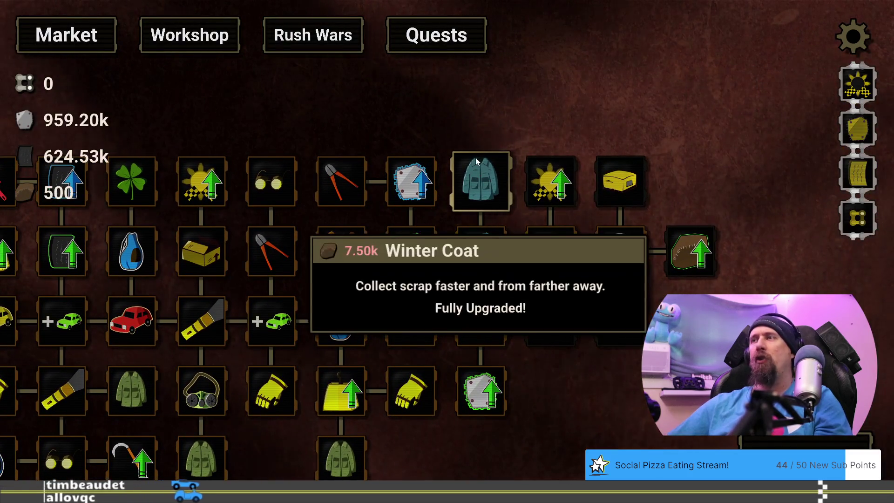
Reopen the Winter Coat entry in the upgrade editor via the terminal, then close the editor
key(grave)
text(or)
key(Return)
key(grave)
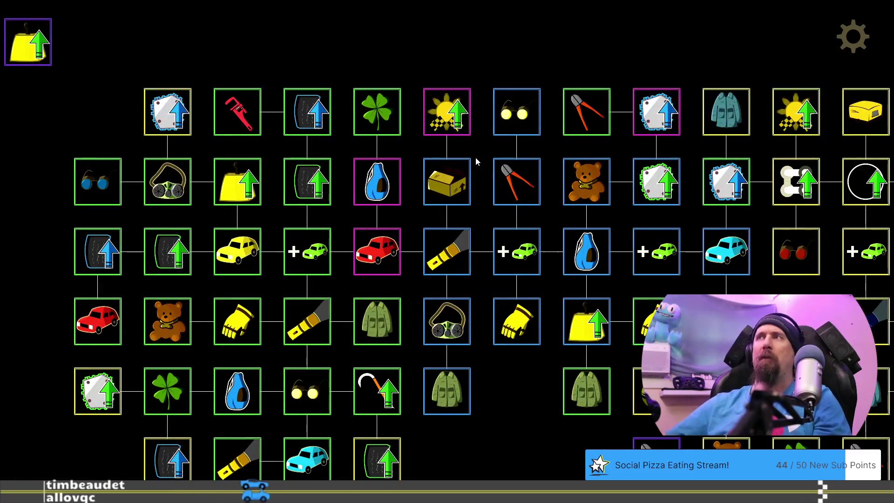
drag(679, 60, 273, 94)
click(596, 96)
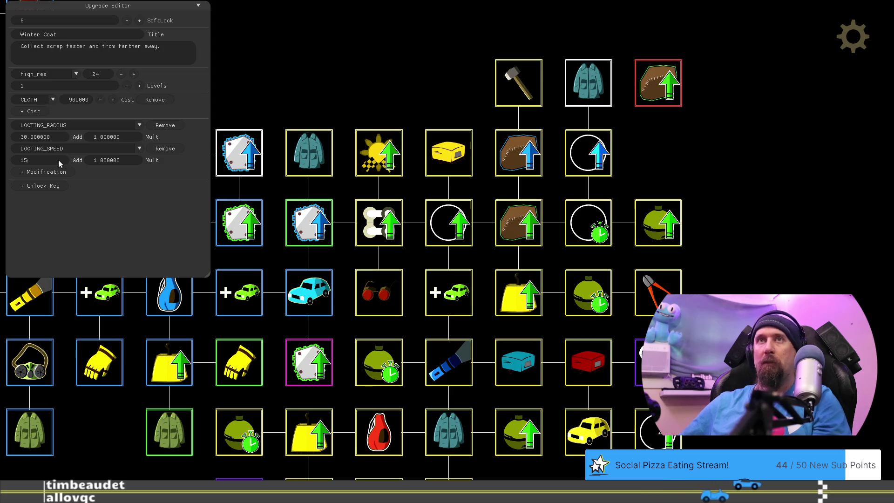
key(Escape)
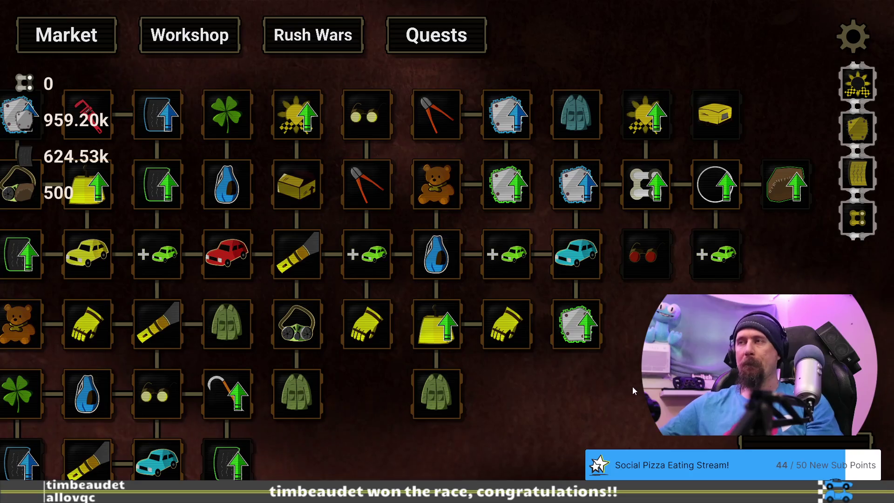
key(grave)
Grant 100000000 each of cloth, rubber and metal through the developer terminal
text(give 100000000 cloth)
key(Return)
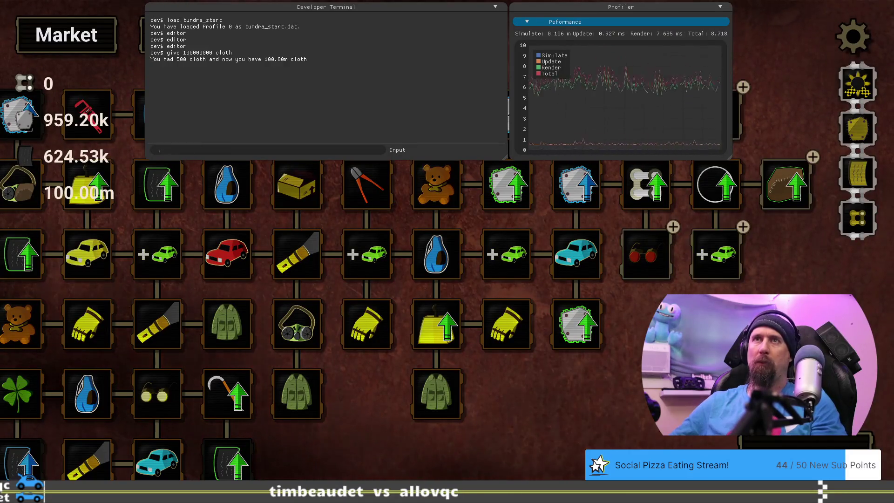
text(give 100000000 rubber)
key(Return)
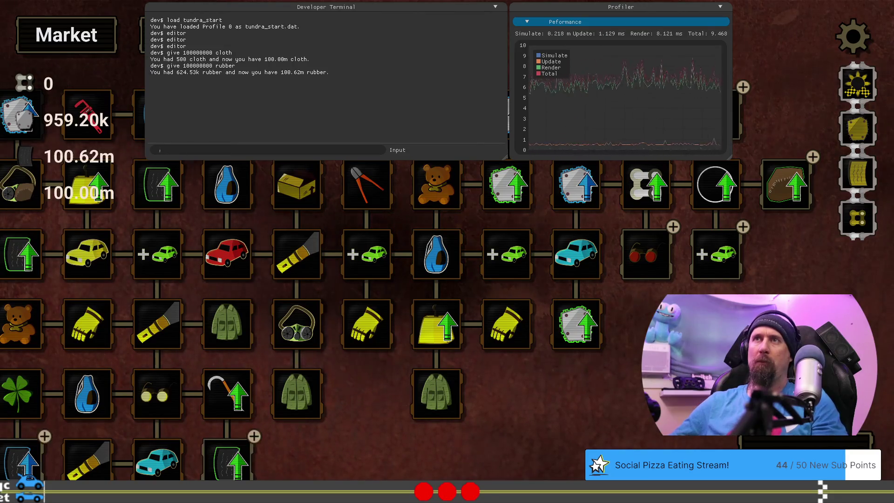
text(give000000 )
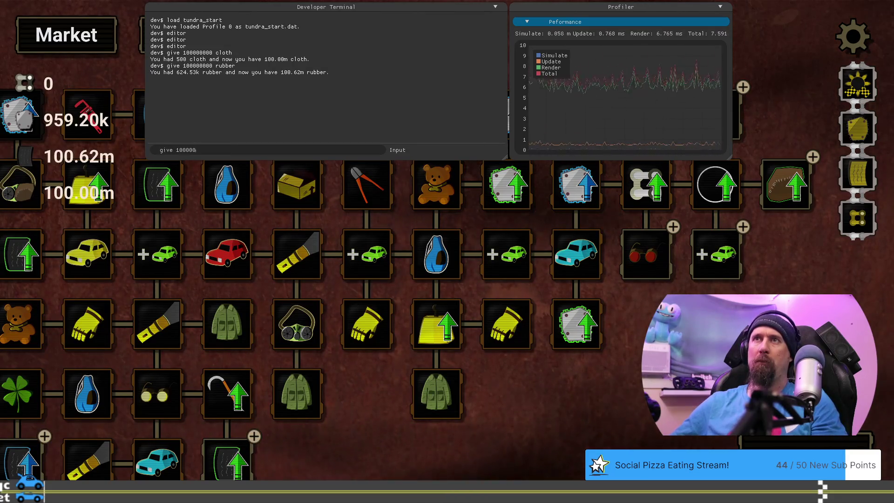
text(metal)
key(Return)
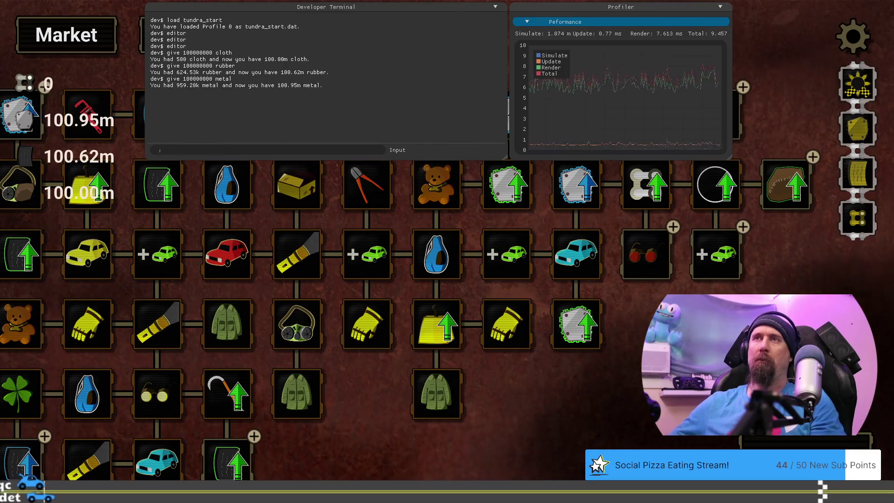
key(grave)
drag(829, 377, 489, 405)
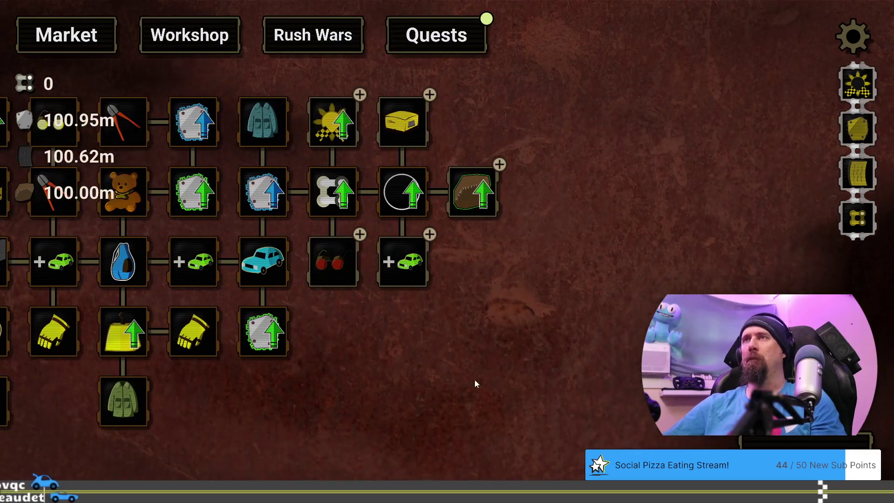
Buy Increase Fame, the brown leather node and the newly unlocked neighbouring tundra upgrades
click(325, 119)
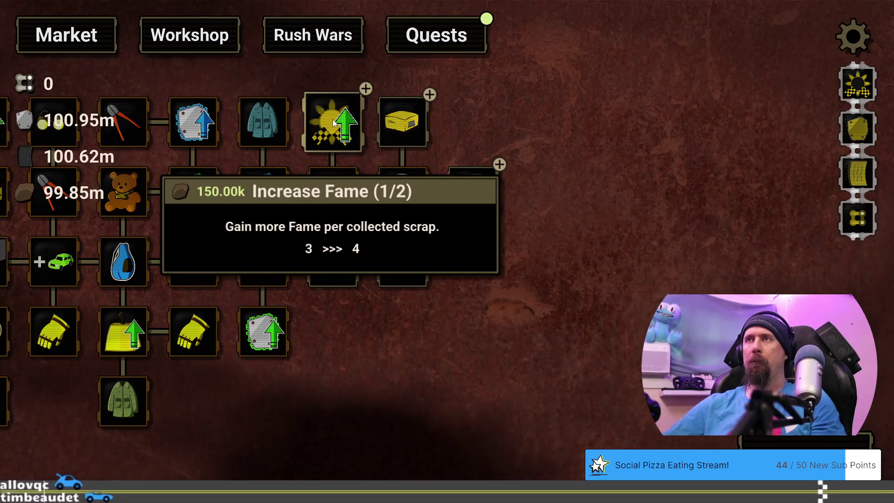
click(393, 118)
click(403, 191)
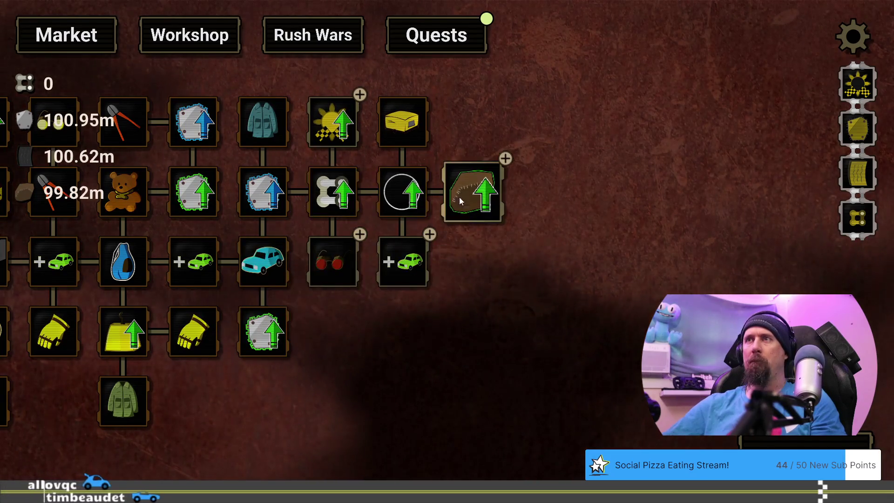
click(473, 191)
click(400, 260)
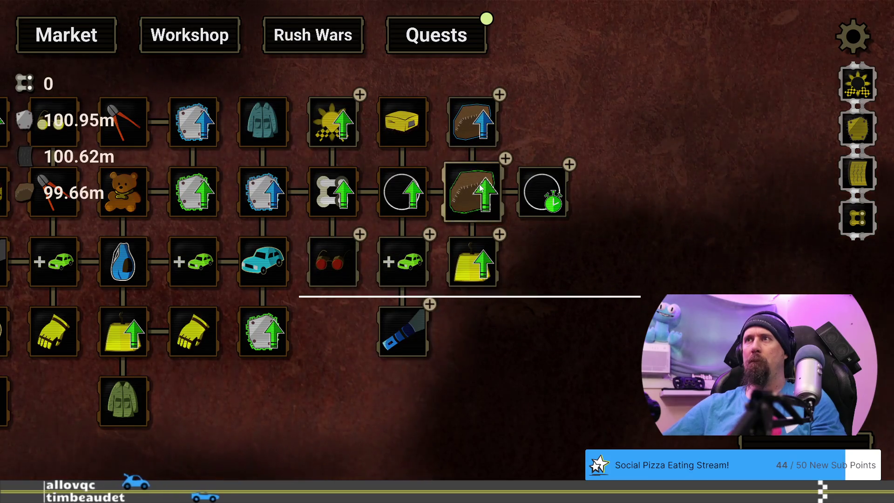
click(473, 122)
click(472, 64)
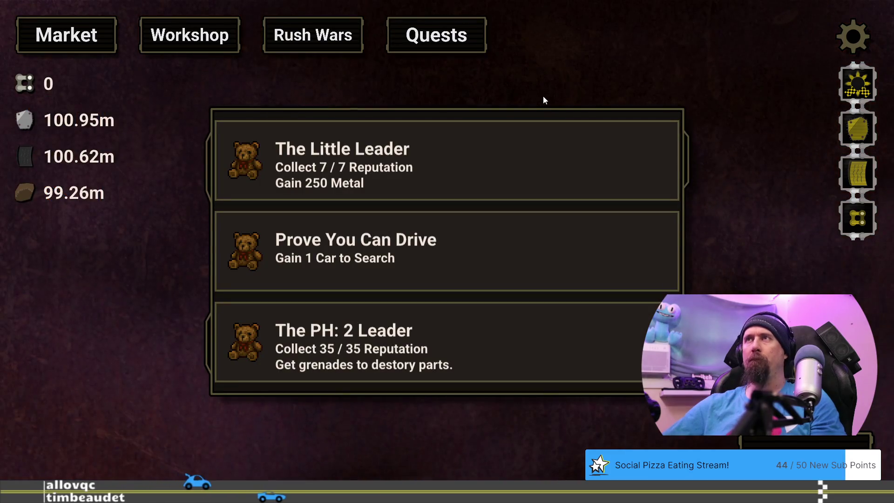
click(259, 77)
Buy hammer, stopwatch, Longer Boost, flashlight and stopwatch bomb upgrades, and Winter Coat to 3/3
drag(735, 389, 362, 452)
click(537, 106)
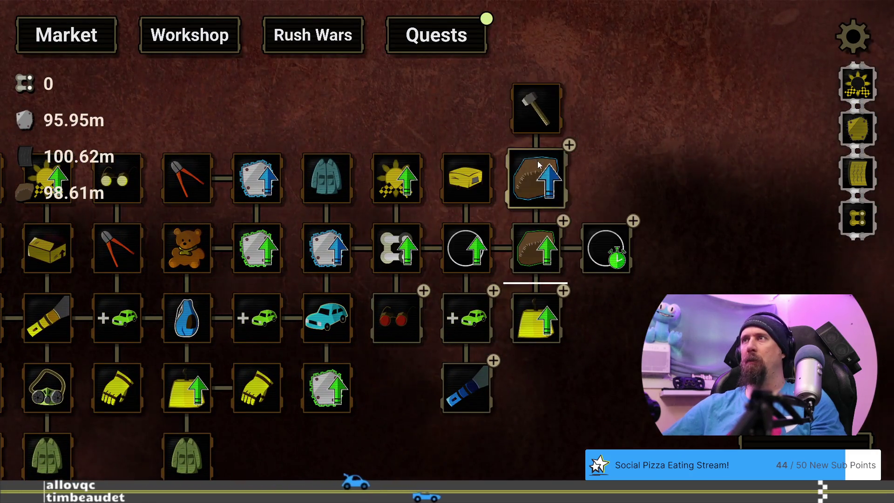
click(592, 227)
click(605, 178)
click(675, 249)
click(565, 291)
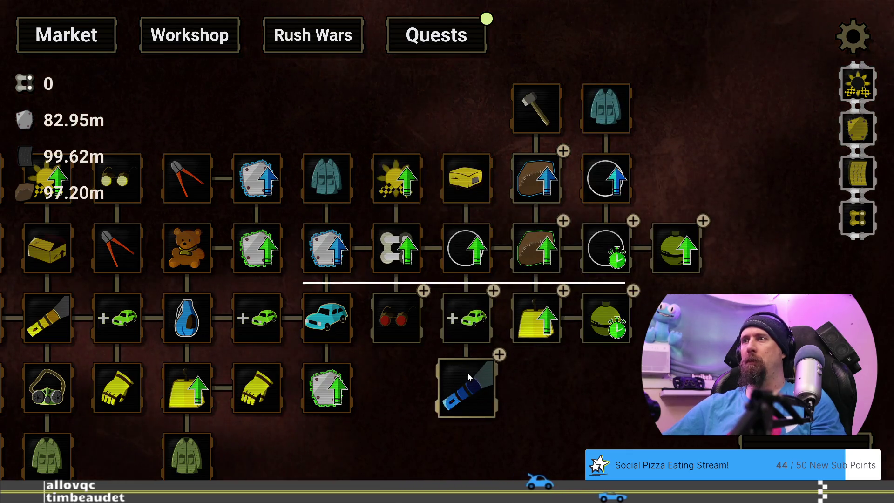
click(467, 390)
click(581, 327)
click(483, 440)
click(482, 441)
click(482, 440)
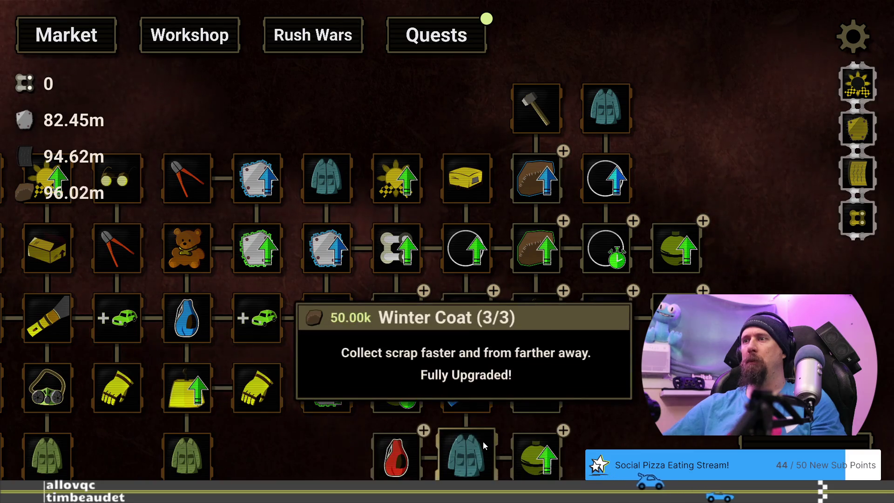
drag(639, 428, 590, 406)
key(grave)
text(get)
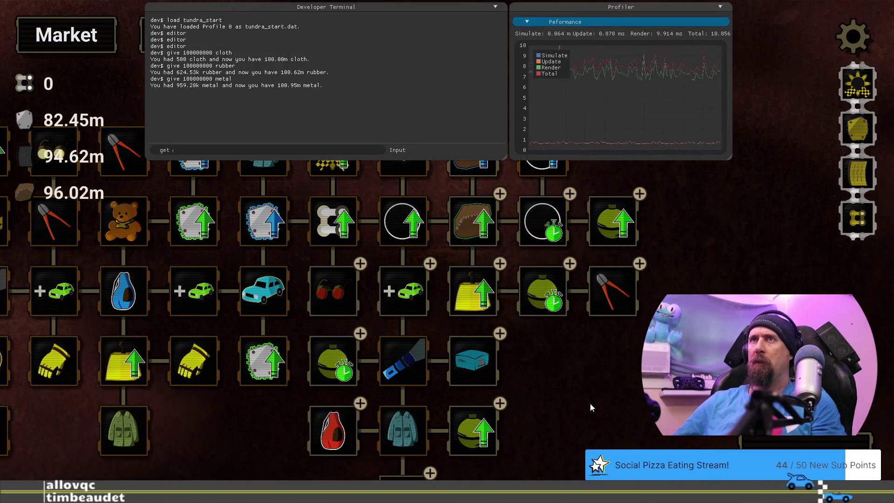
Query looting_radius in the terminal, correcting the typos, and read the result 78.750
text(lootin)
key(BackSpace)
key(BackSpace)
key(BackSpace)
text(g_radiuis)
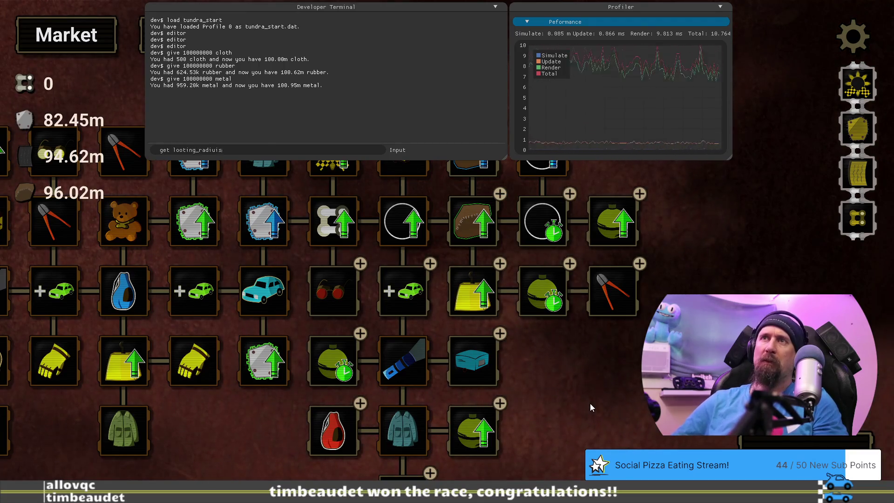
key(Return)
text(giet)
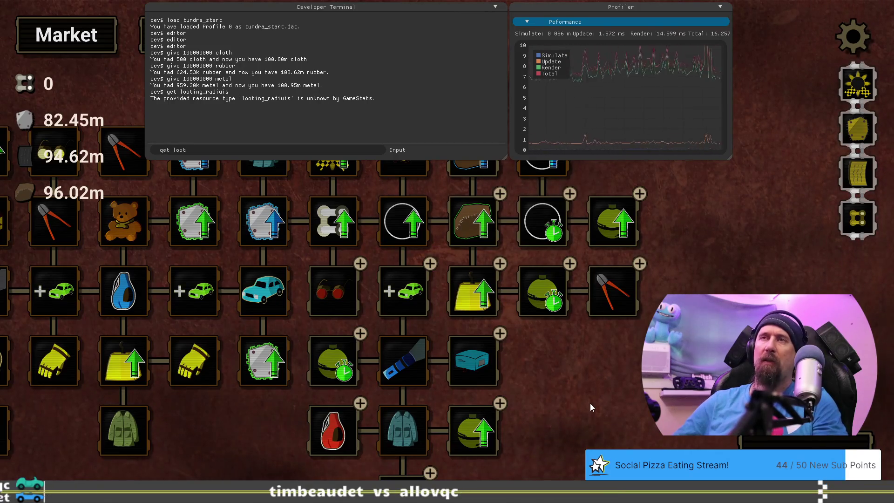
text(_radius)
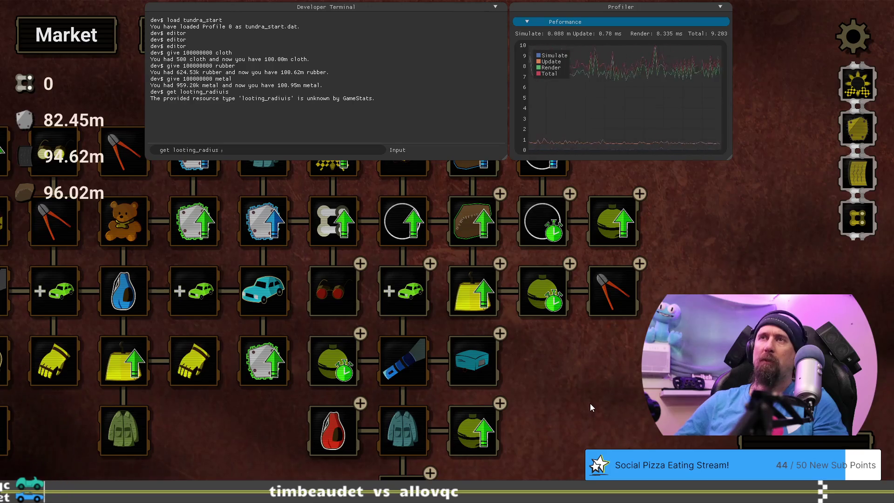
key(Return)
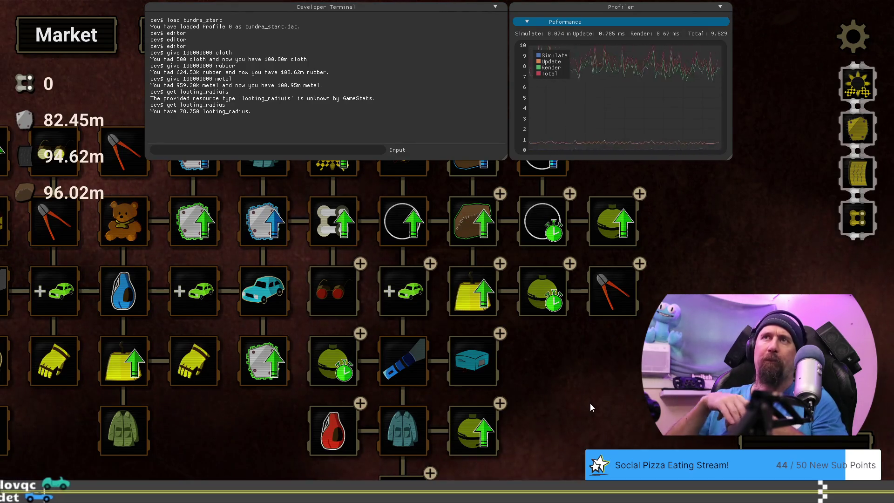
key(grave)
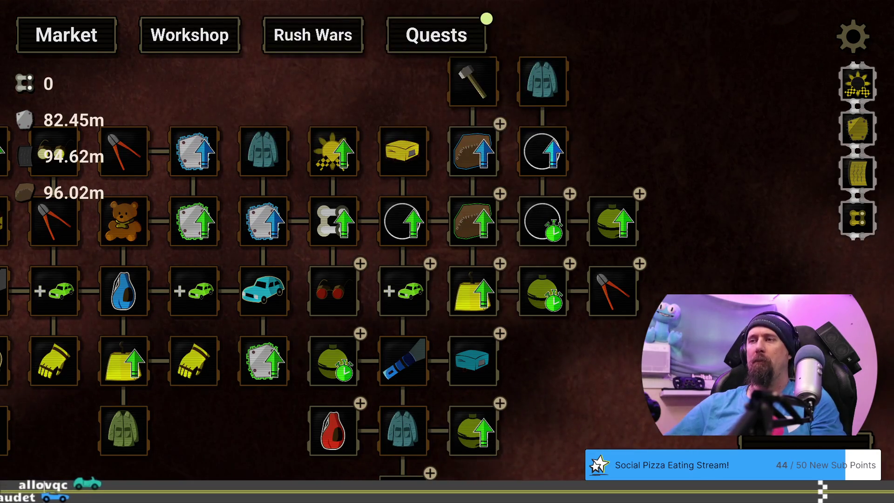
Open the Winter Coat in the upgrade editor and start entering 2.25 as its looting radius add
key(grave)
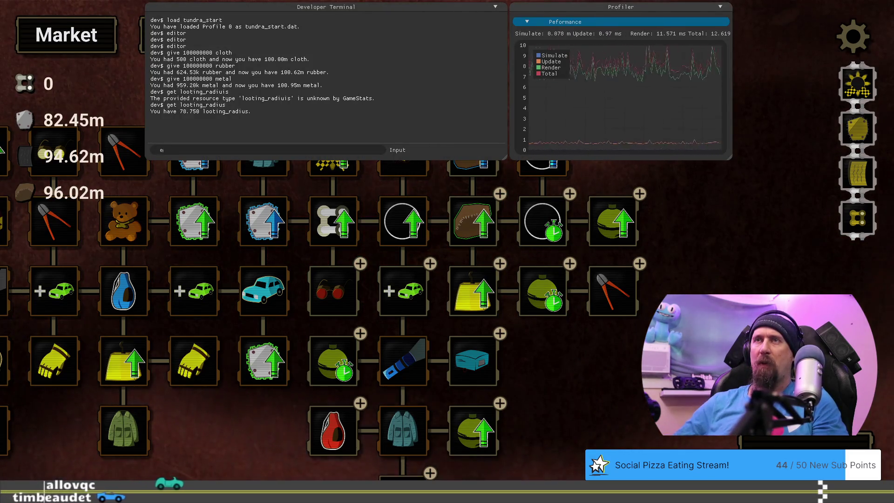
text(ditor)
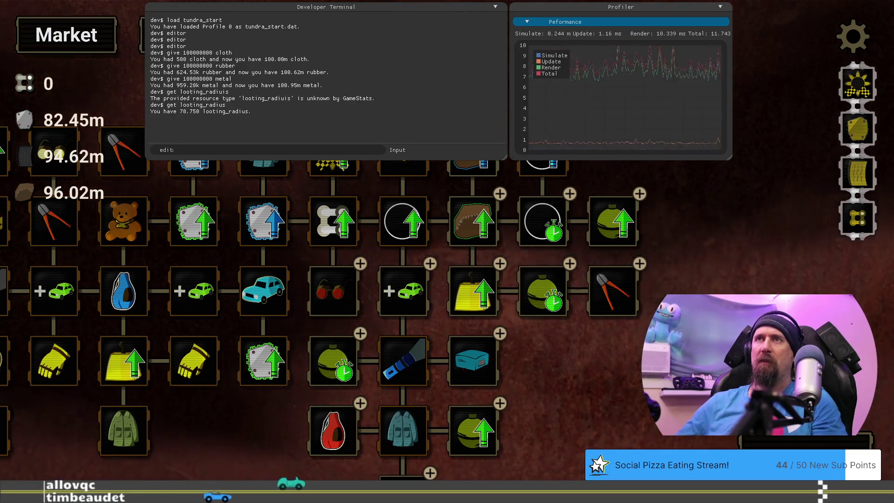
key(Return)
mouse_move(587, 391)
mouse_down()
mouse_move(365, 394)
mouse_move(295, 332)
mouse_move(520, 364)
mouse_up()
click(439, 273)
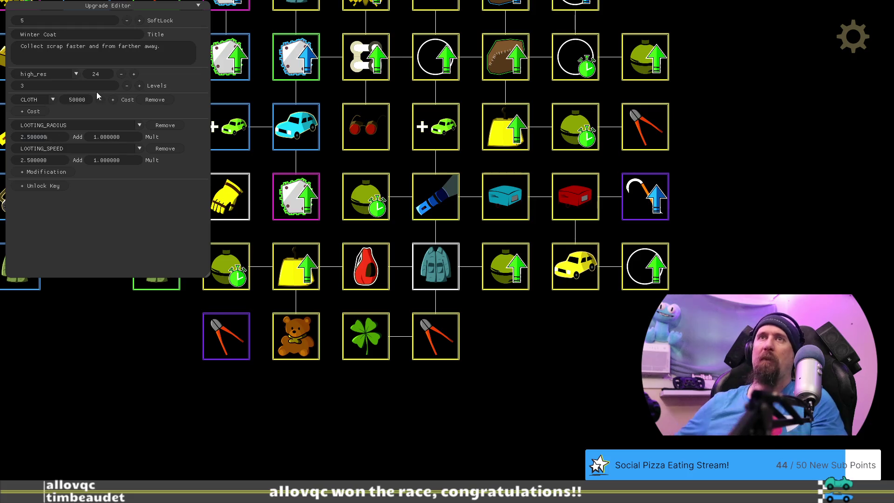
text(2)
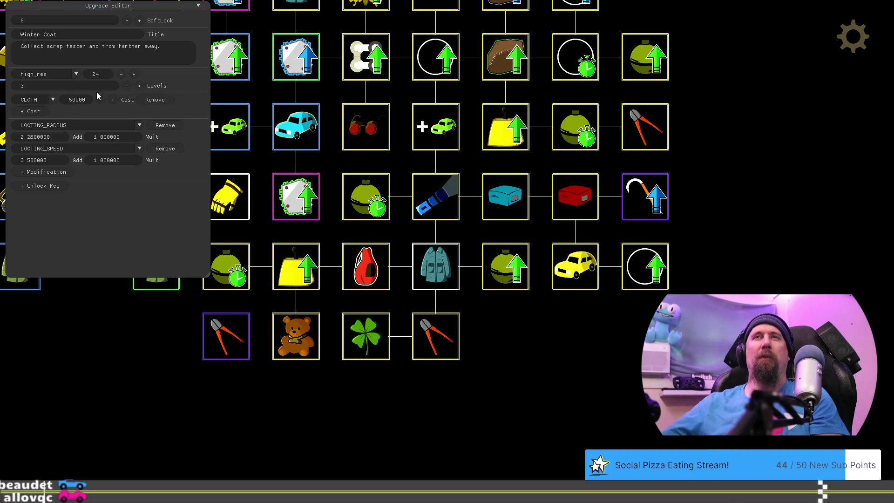
key(alt+Tab)
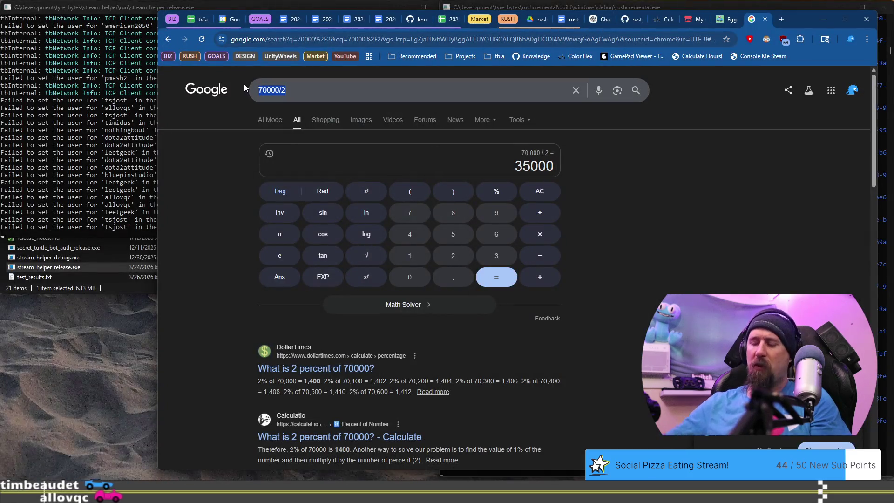
Compute .75 + .75 + .75 = 2.25 in Google's calculator, then return to the game
text(.)
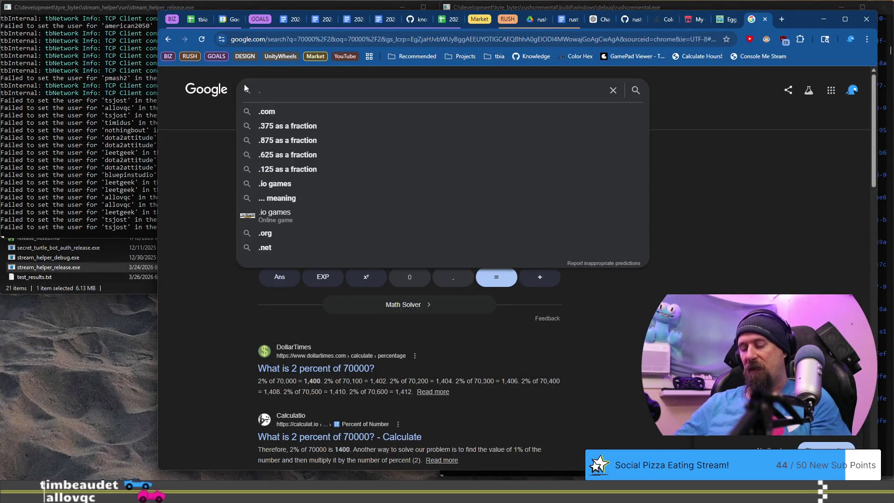
text(75 + .75 + .)
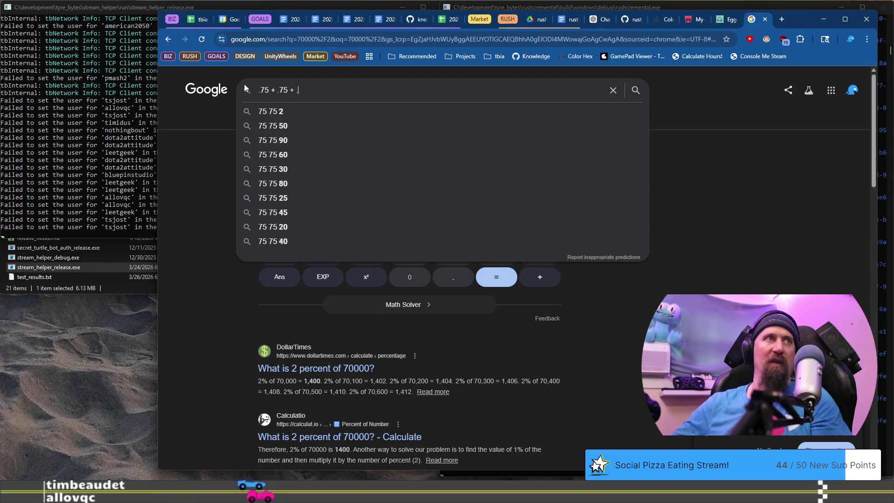
text(75)
key(Return)
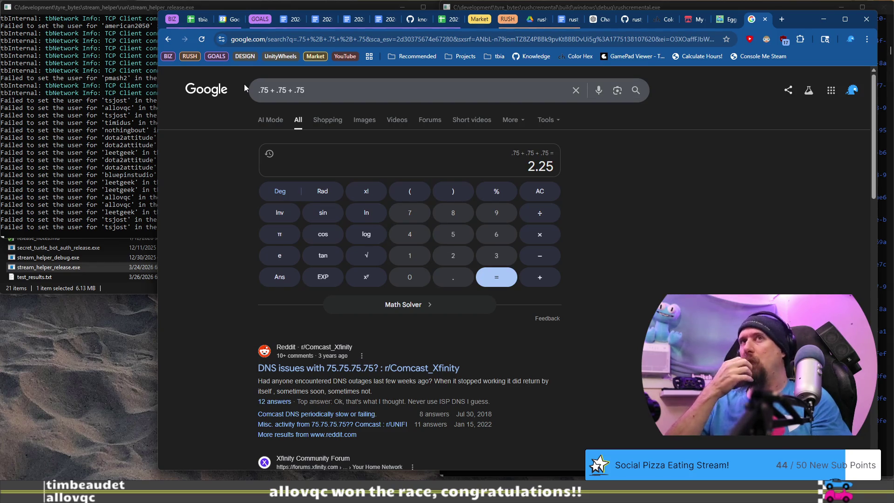
key(alt+Tab)
Return to the game's upgrade tree and locate the 7.50k Winter Coat upgrade
drag(581, 402, 659, 455)
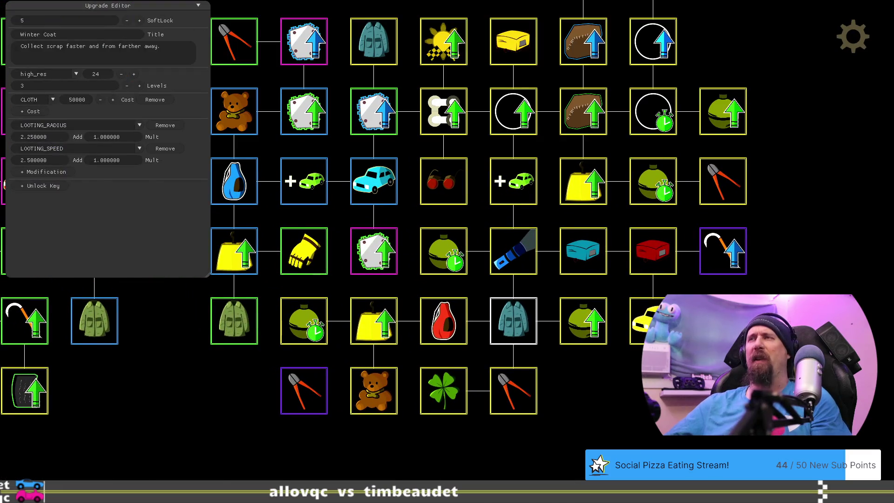
key(F1)
drag(672, 394, 287, 426)
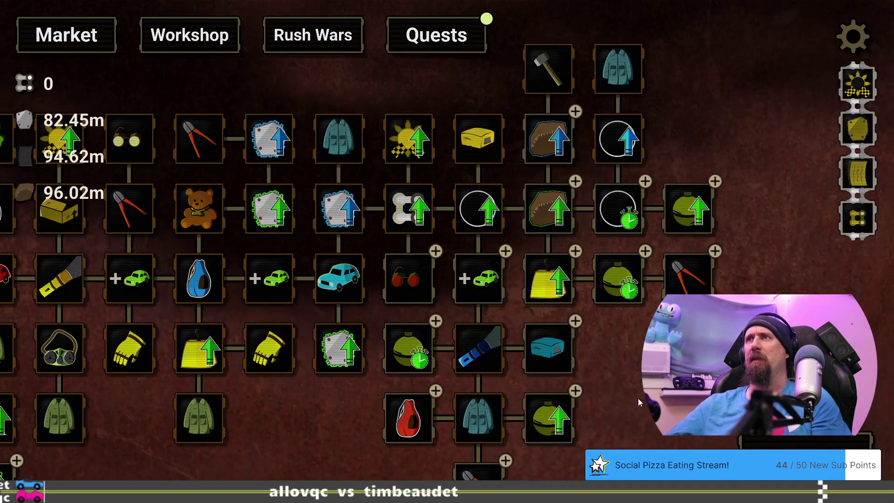
drag(635, 403, 597, 415)
mouse_move(285, 149)
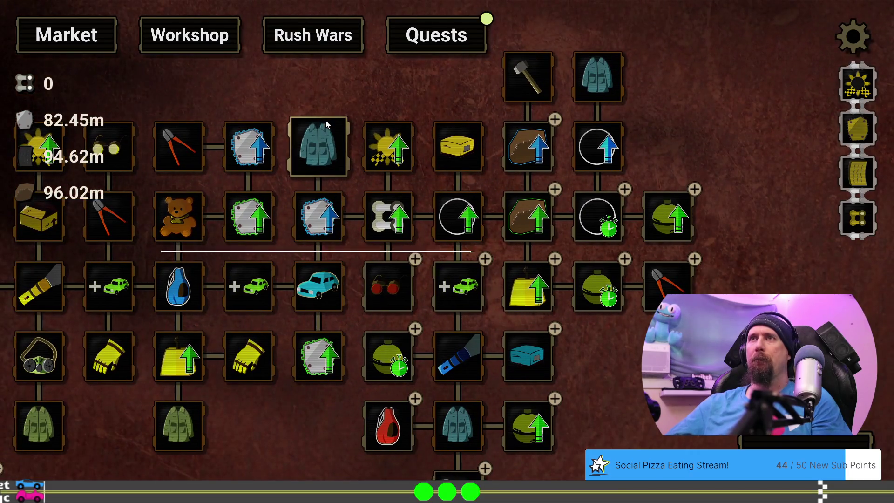
mouse_move(326, 124)
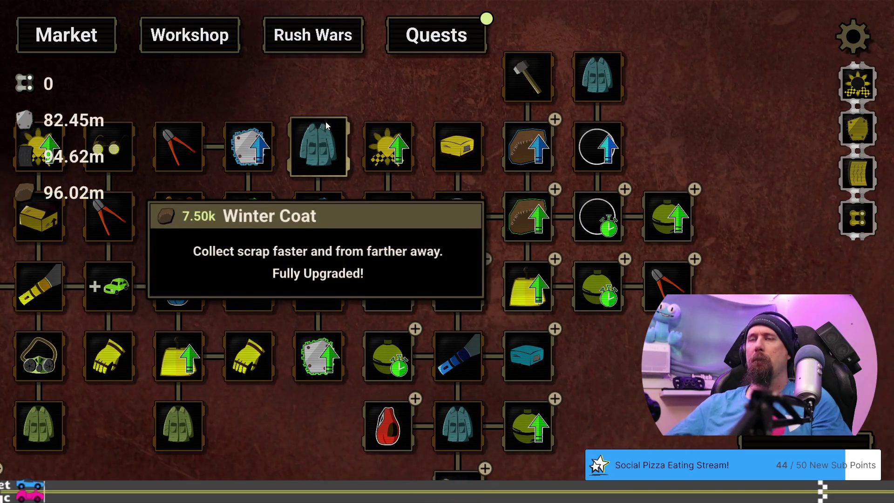
mouse_move(329, 117)
mouse_down()
mouse_move(406, 91)
mouse_move(699, 86)
mouse_move(687, 99)
mouse_move(530, 138)
mouse_up()
key(grave)
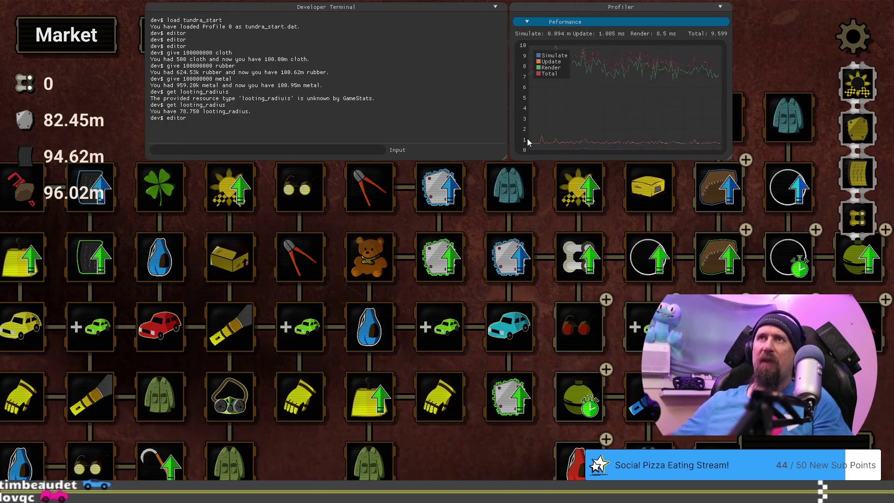
key(grave)
mouse_move(520, 182)
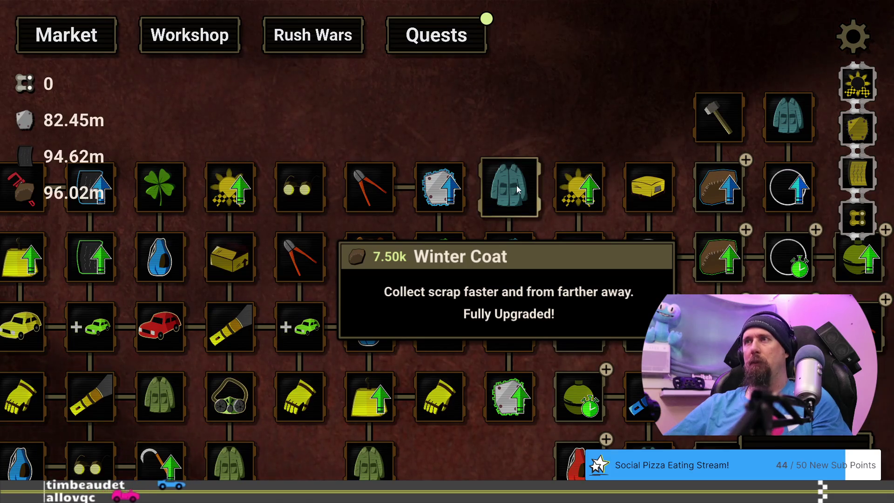
Set the 7.50k Winter Coat's looting radius add to 20.25 in the editor, then quit the game
key(grave)
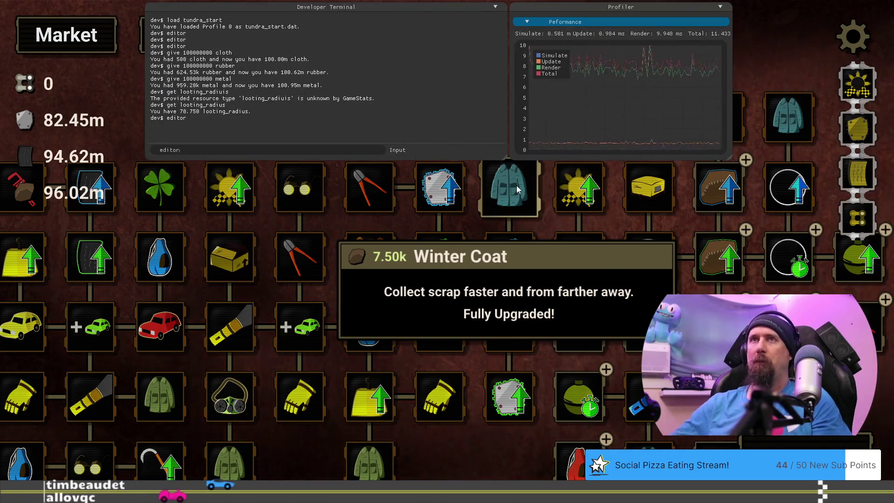
key(Up)
key(Return)
drag(517, 417, 281, 433)
click(446, 184)
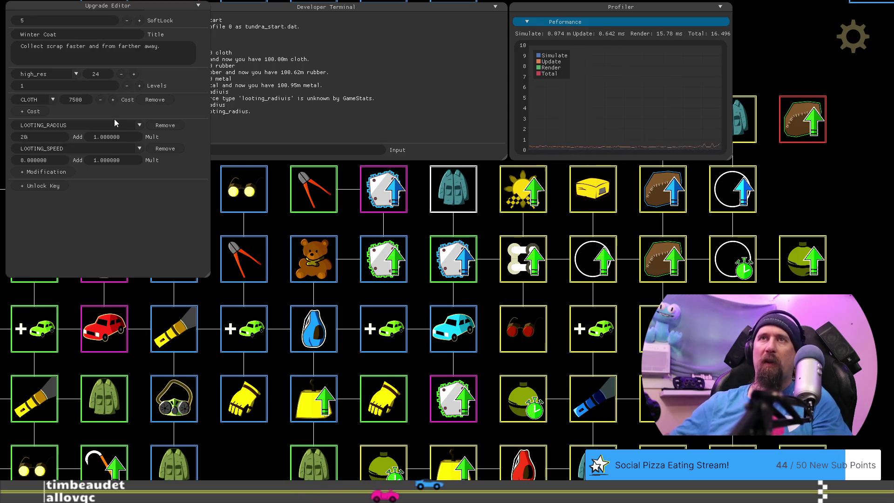
text(20.25)
key(Return)
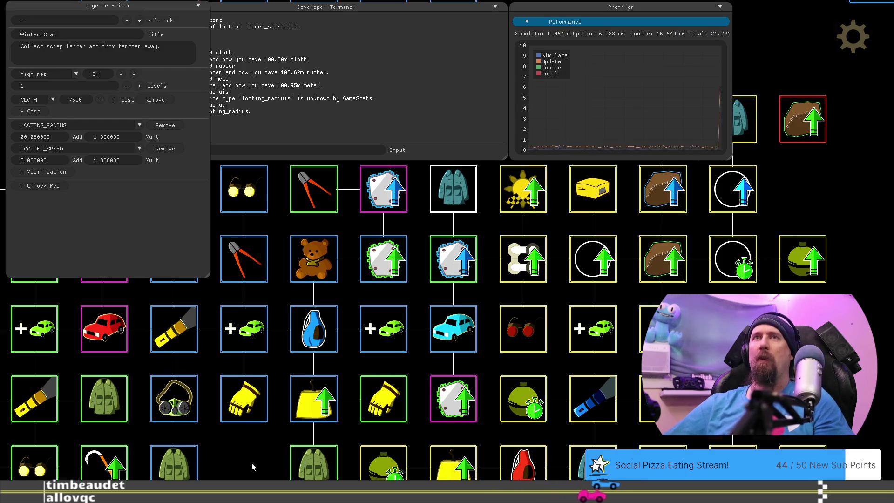
key(Escape)
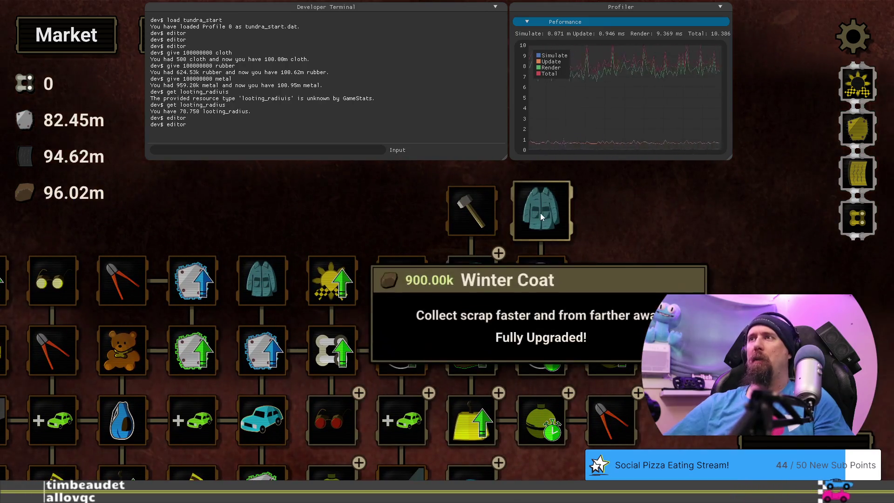
key(Escape)
key(Escape)
key(Escape)
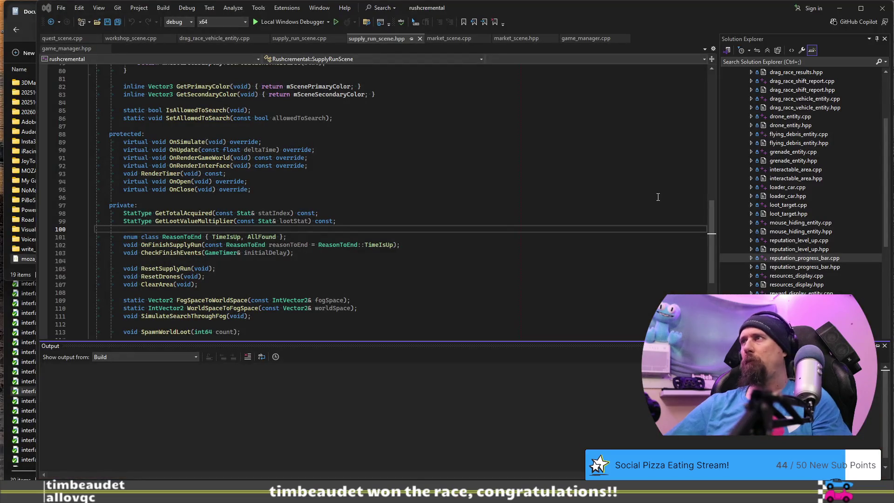
Open developer_console_commands.cpp from the development folder and search it for 'give'
scroll(787, 134, up, 5)
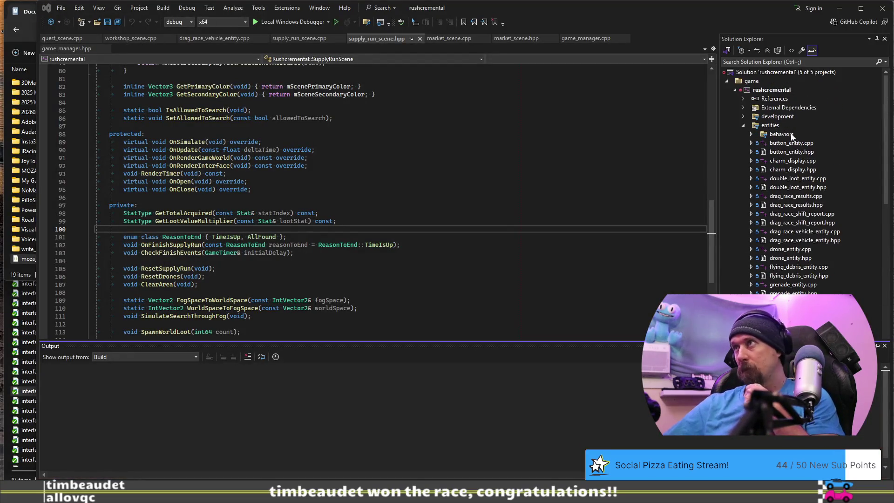
click(743, 116)
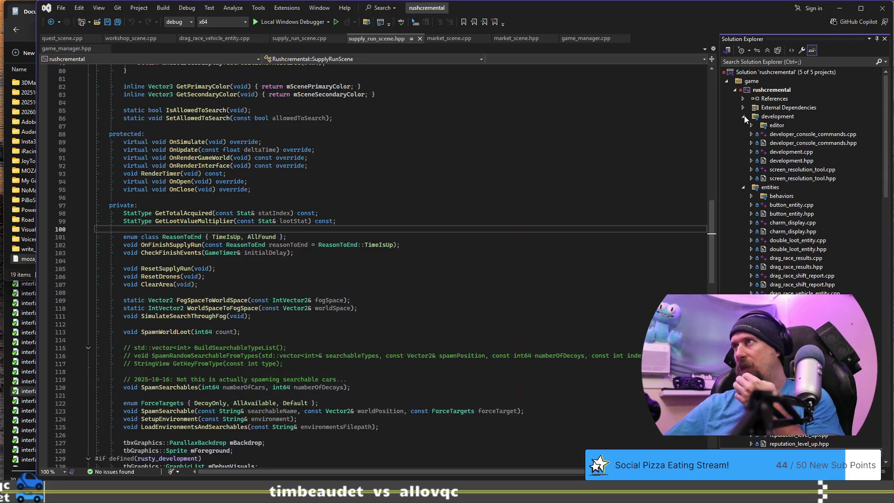
double_click(837, 135)
key(ctrl+f)
text(give)
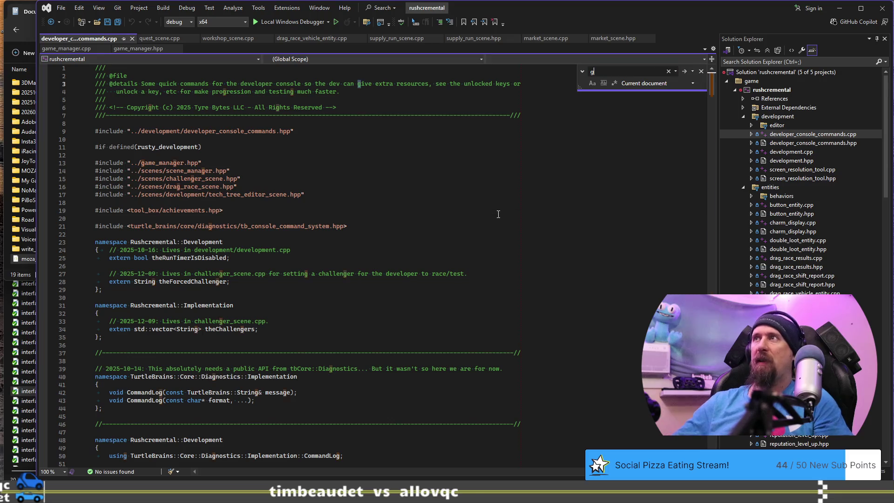
key(Return)
Duplicate the set command's AddSynopsis("<AMOUNT> <RESOURCE_NAME>") line onto line 58
scroll(410, 244, down, 4)
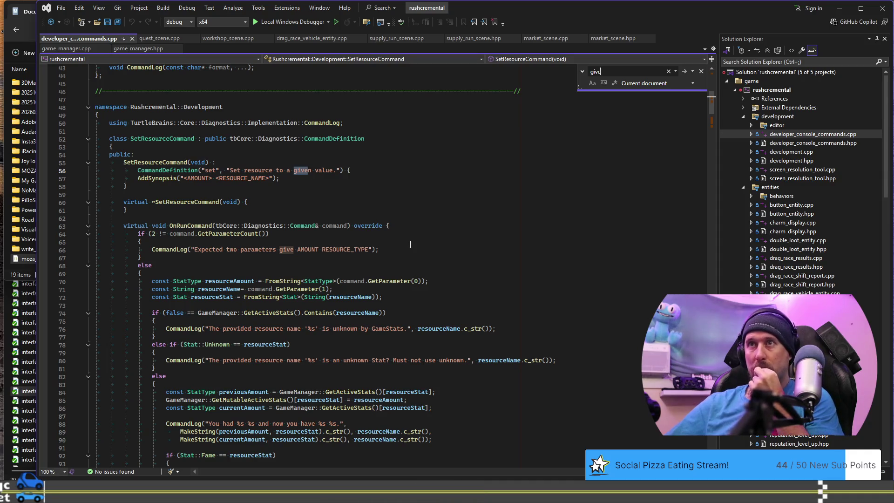
scroll(410, 244, down, 4)
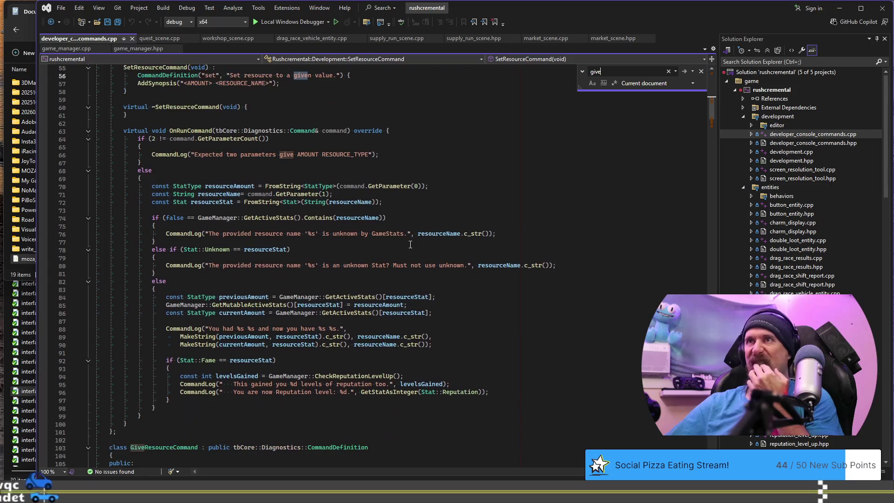
scroll(410, 244, up, 2)
click(437, 167)
key(Down)
key(Up)
key(Up)
key(Up)
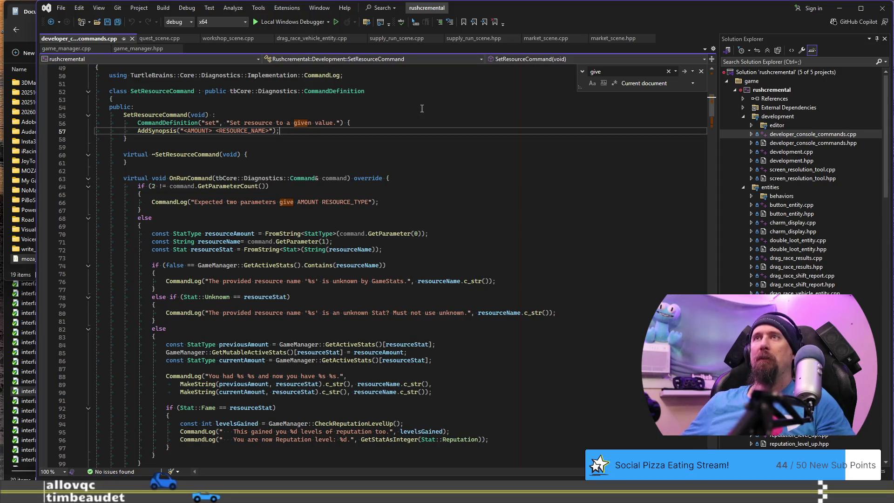
key(ctrl+d)
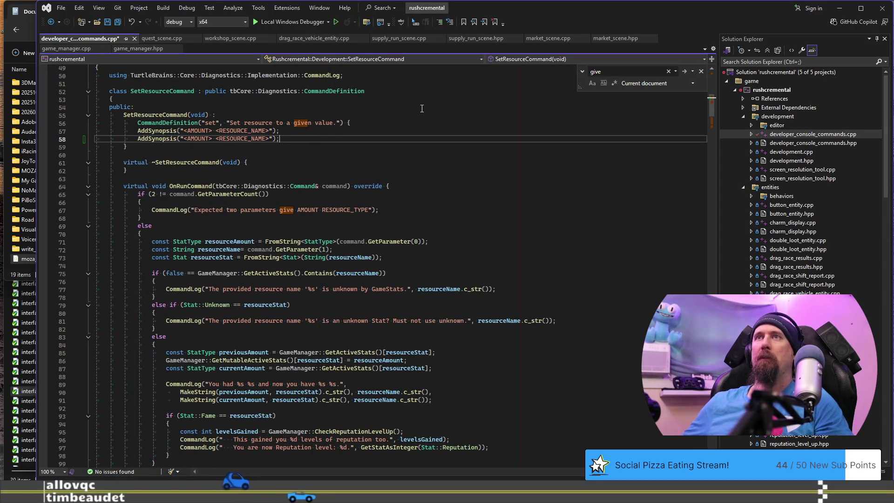
Start rewriting the duplicated line as an Add call, search for '--all', then navigate back
key(shift+Home)
text(AddF)
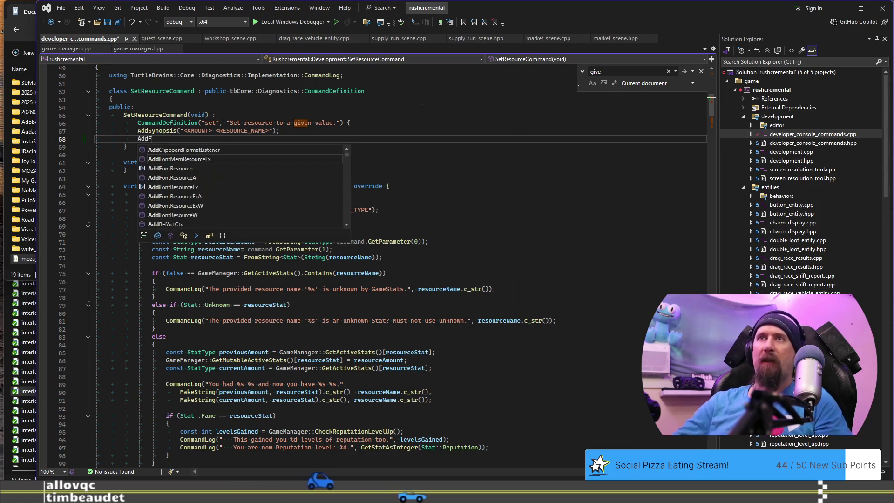
text(la)
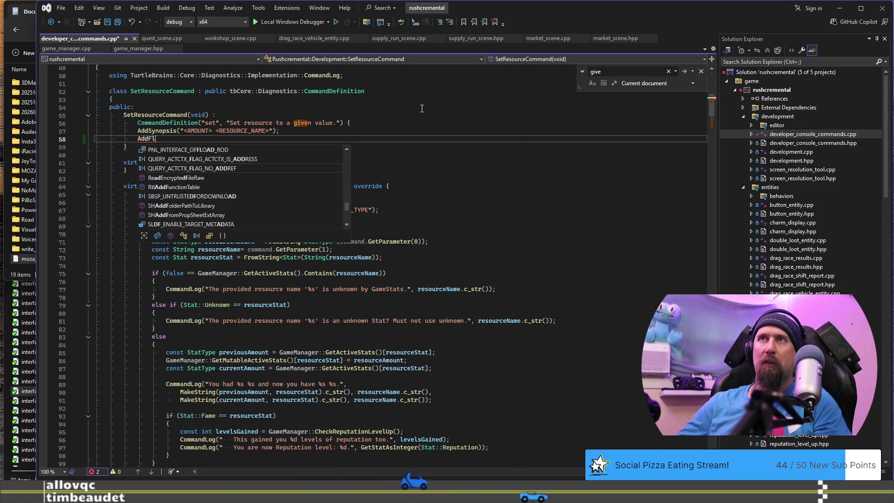
key(BackSpace)
key(BackSpace)
key(BackSpace)
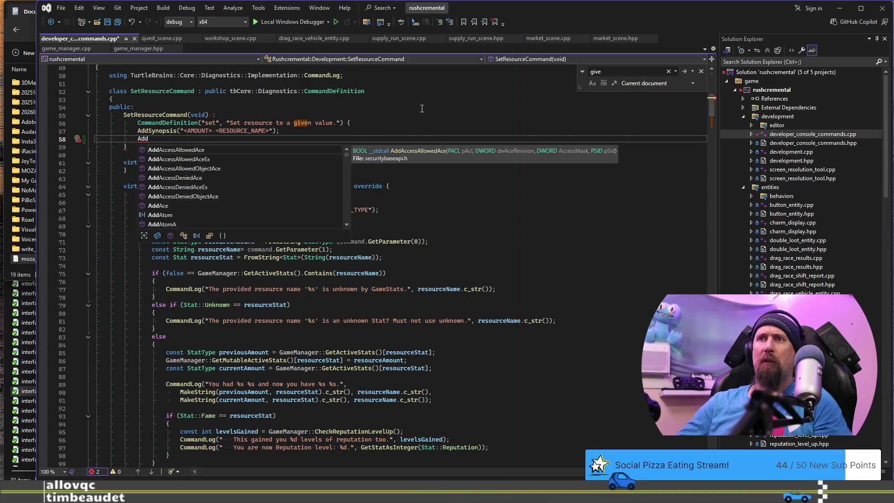
key(ctrl+f)
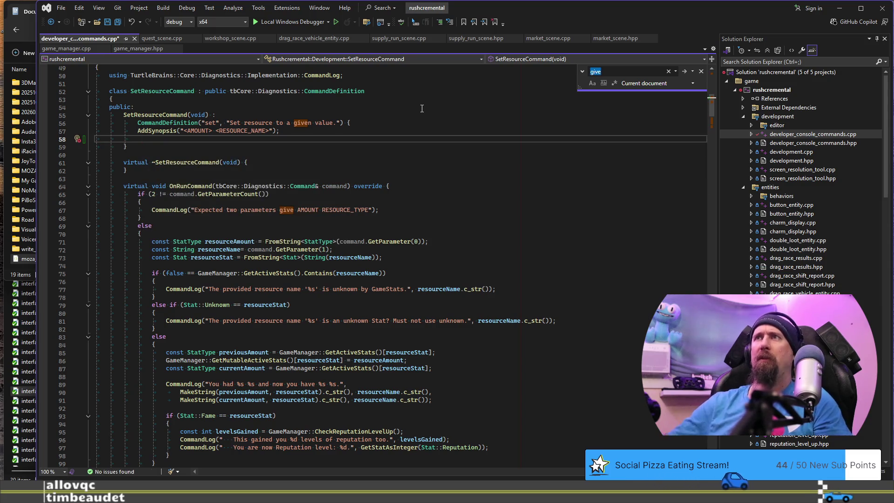
text(--all)
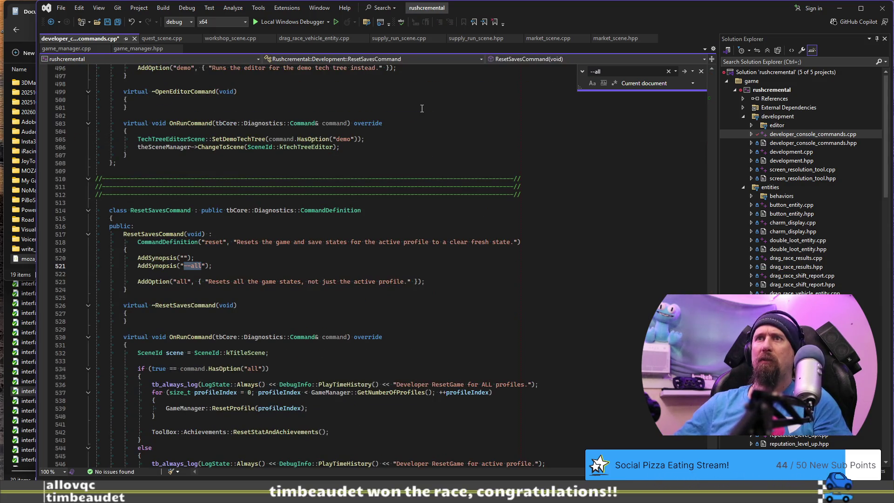
key(Escape)
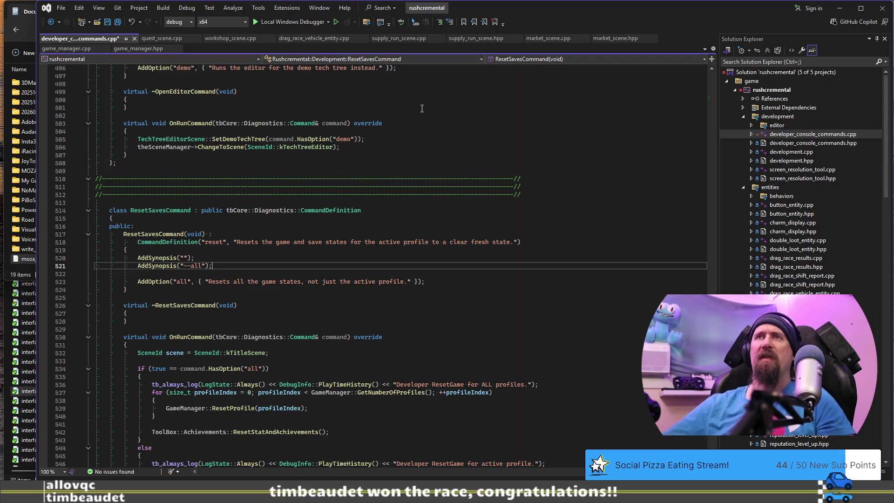
click(52, 23)
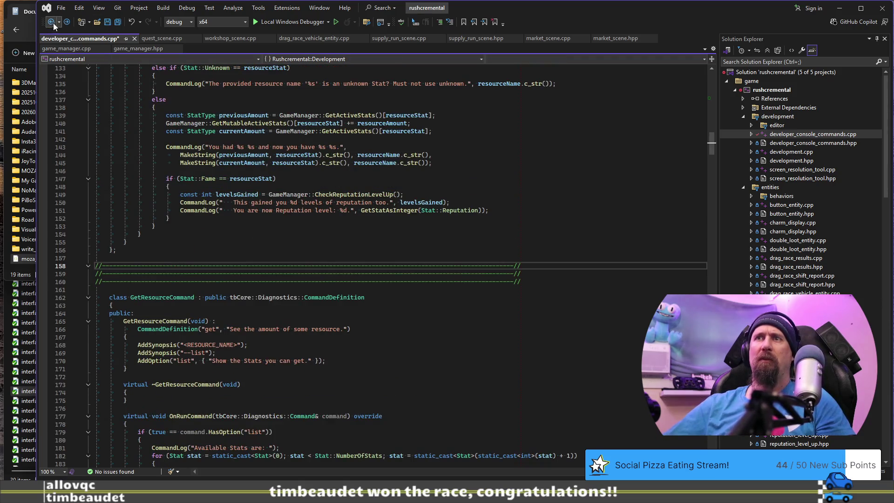
Delete the stray blank line 58 in SetResourceCommand's constructor
key(ctrl+f)
text(give)
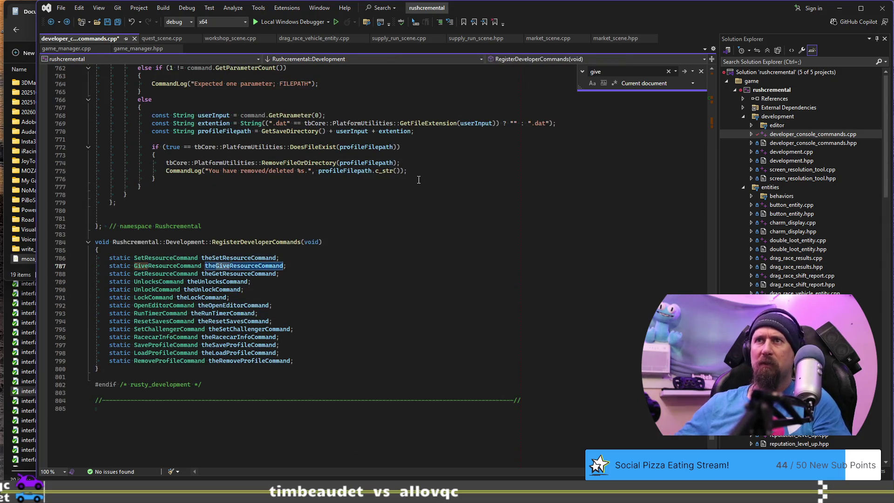
key(Return)
key(Return)
key(Escape)
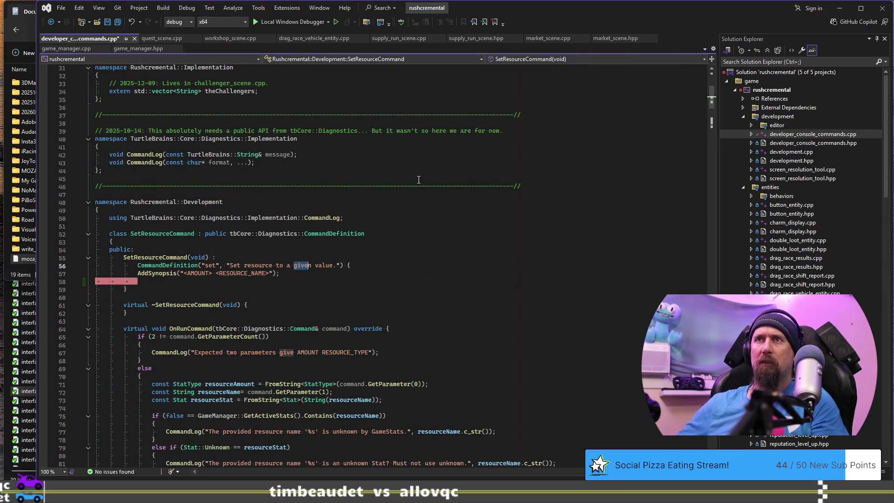
key(Down)
key(Down)
key(ctrl+l)
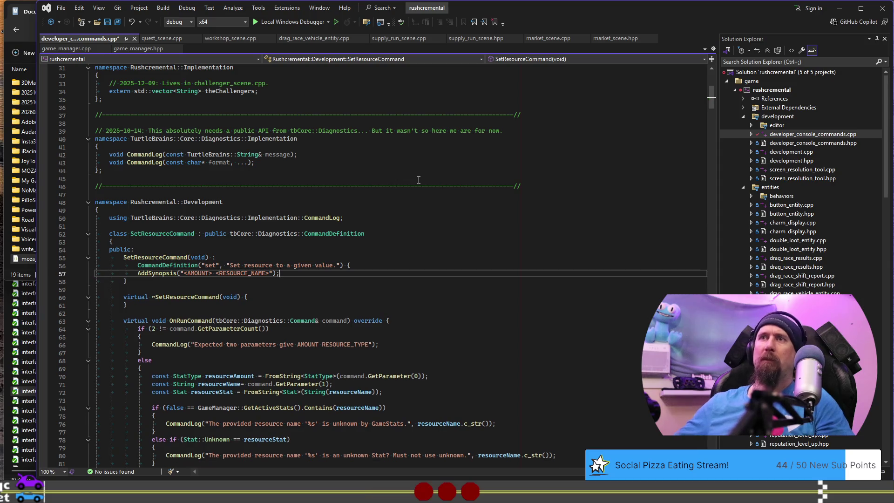
Find GiveResourceCommand and place the caret after its AddSynopsis line
key(ctrl+f)
key(Return)
key(Return)
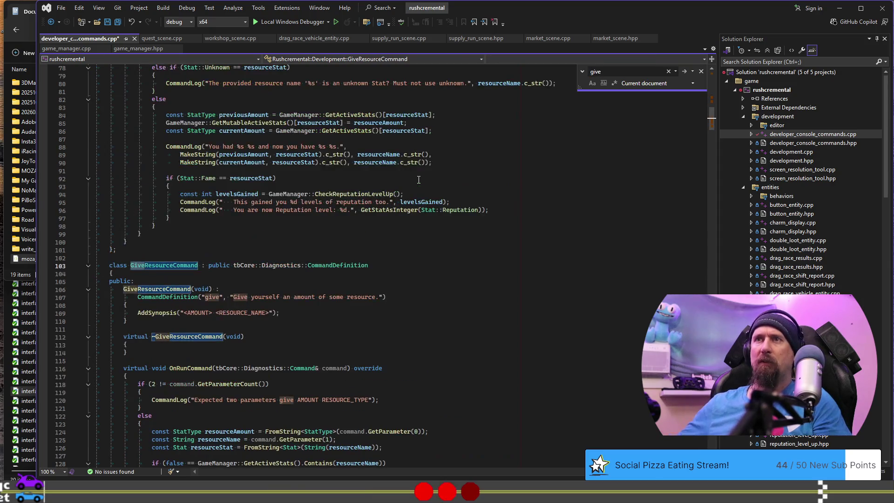
key(Escape)
scroll(410, 200, down, 4)
click(401, 217)
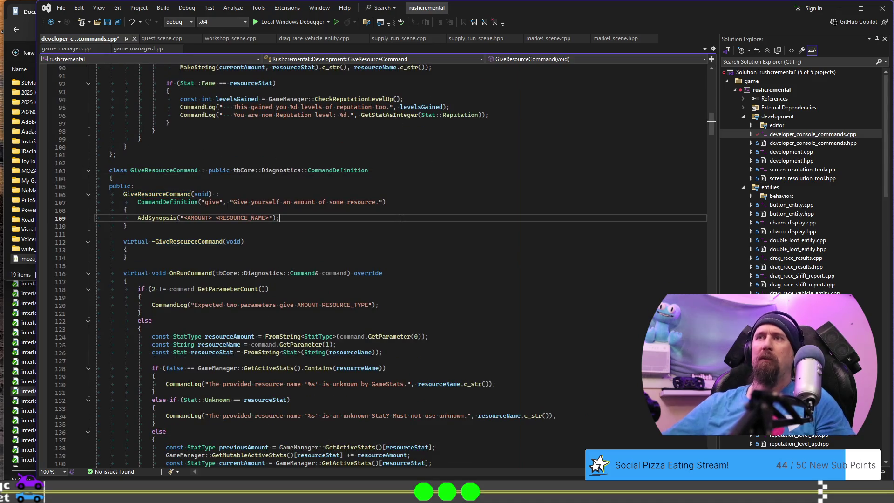
Add an AddSynopsis("--all"); line and a blank line above the parameter-count check
key(Return)
text(AddSynopsis("--all");)
scroll(384, 175, down, 5)
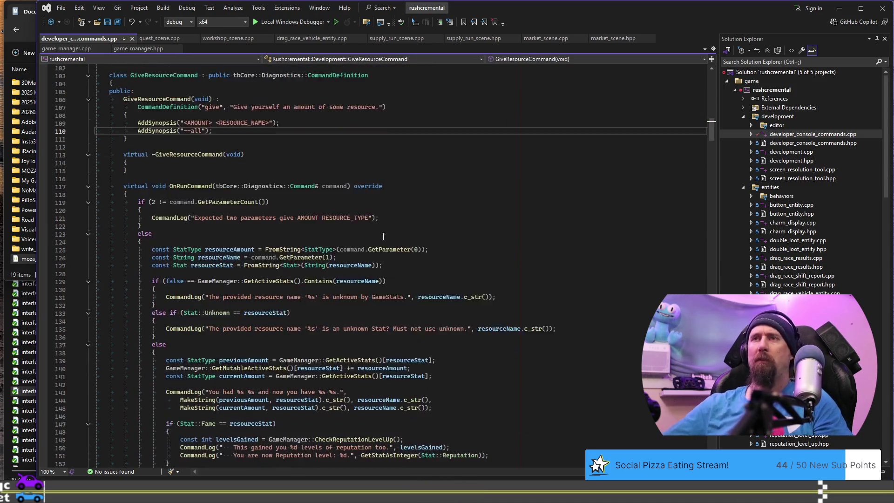
click(384, 176)
key(Return)
key(Return)
key(Up)
Write an empty if (command.HasOption("all")) block before the parameter-count check
text(if (command.)
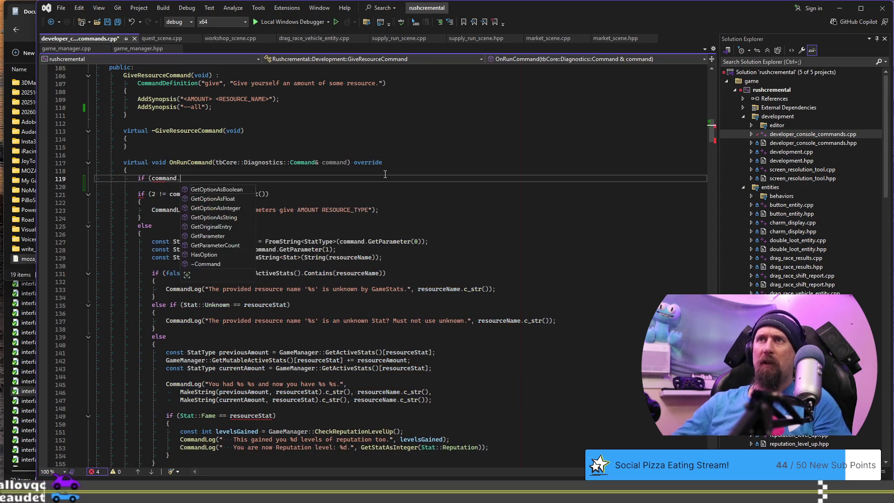
key(Escape)
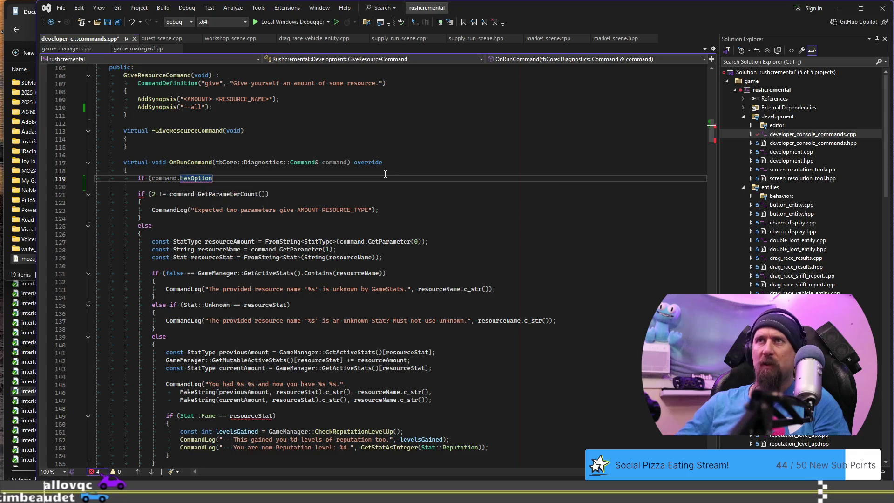
key(ctrl+space)
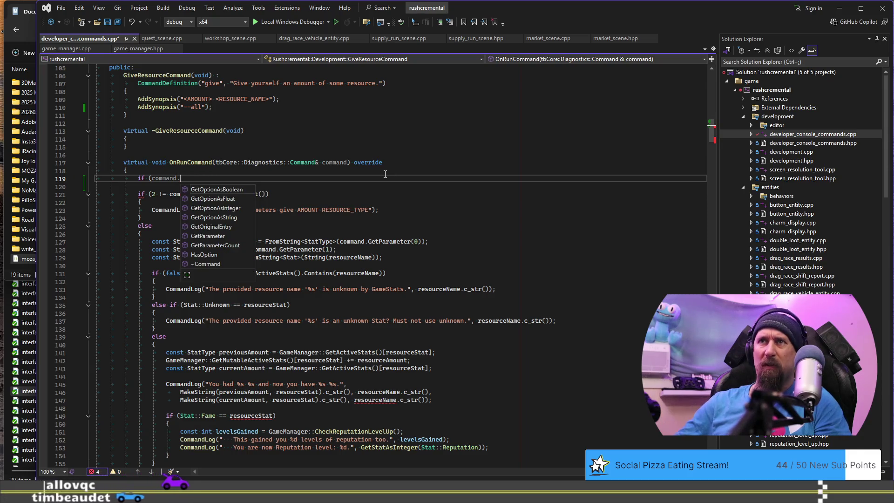
text(HasOption()
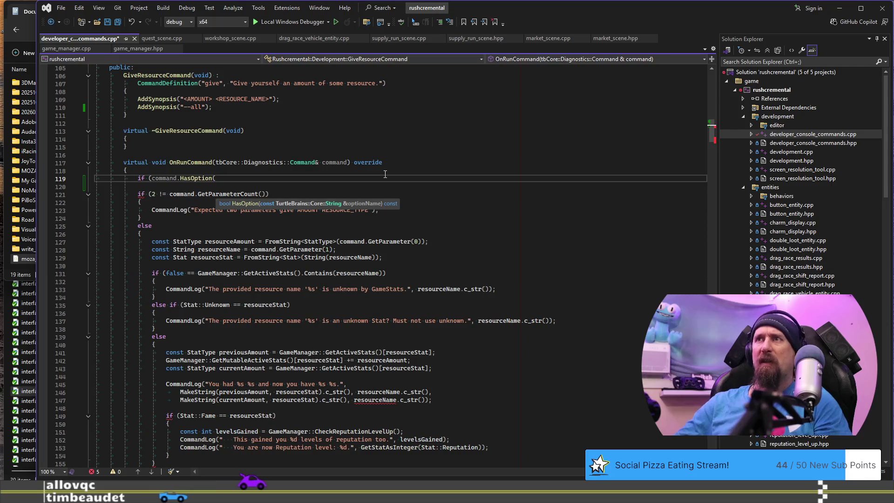
text("all"))
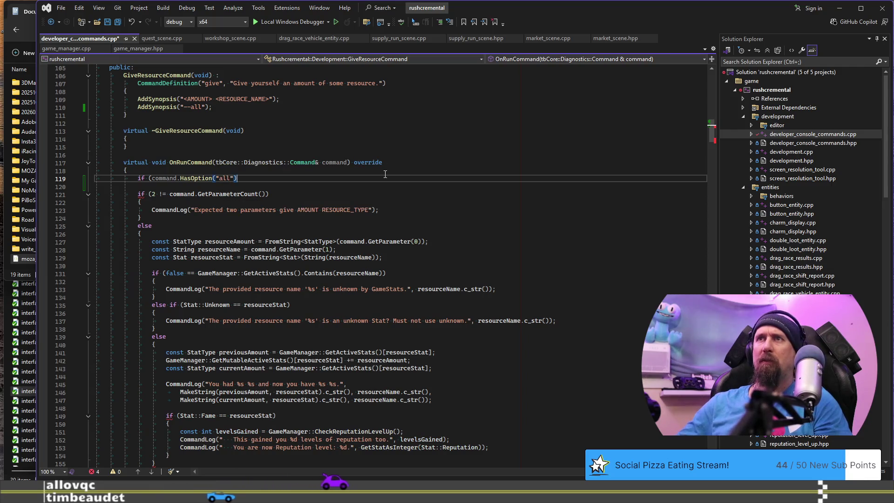
text())
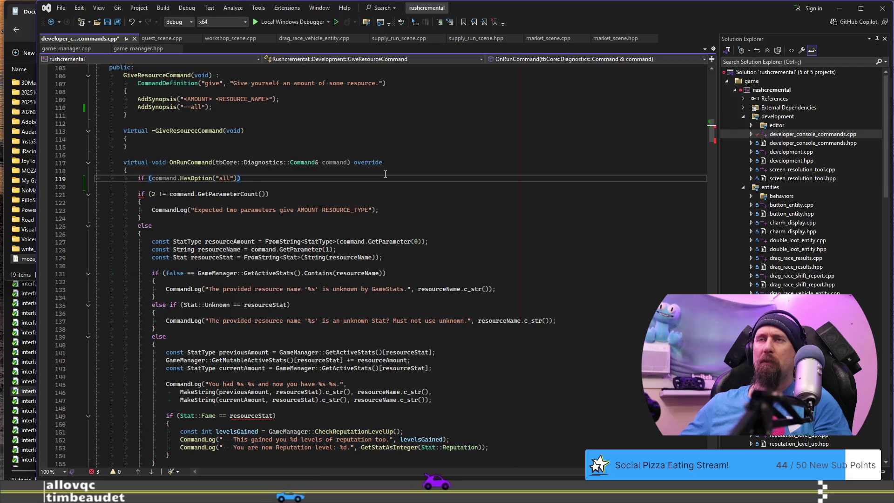
key(Return)
text({)
key(Return)
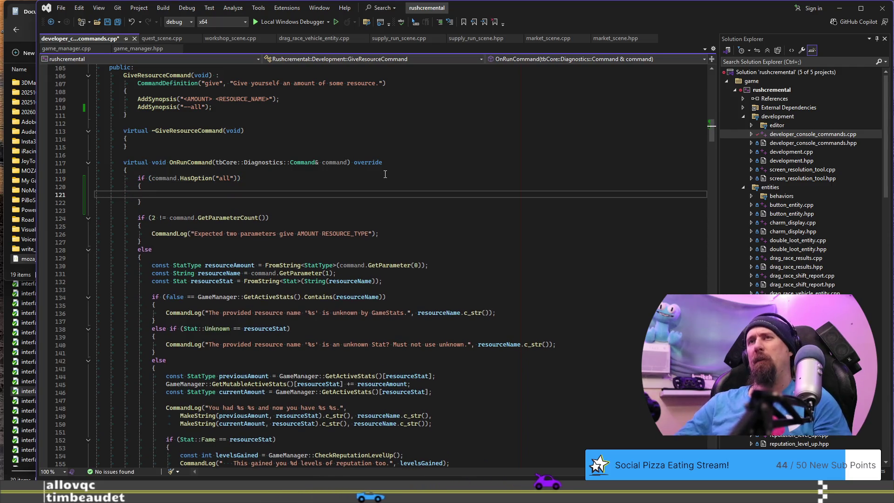
key(Down)
Turn the parameter-count check into 'else if (2 != command.GetParameterCount())'
key(Down)
text(e)
key(Tab)
key(Down)
key(shift+Home)
key(BackSpace)
key(BackSpace)
key(Up)
key(Up)
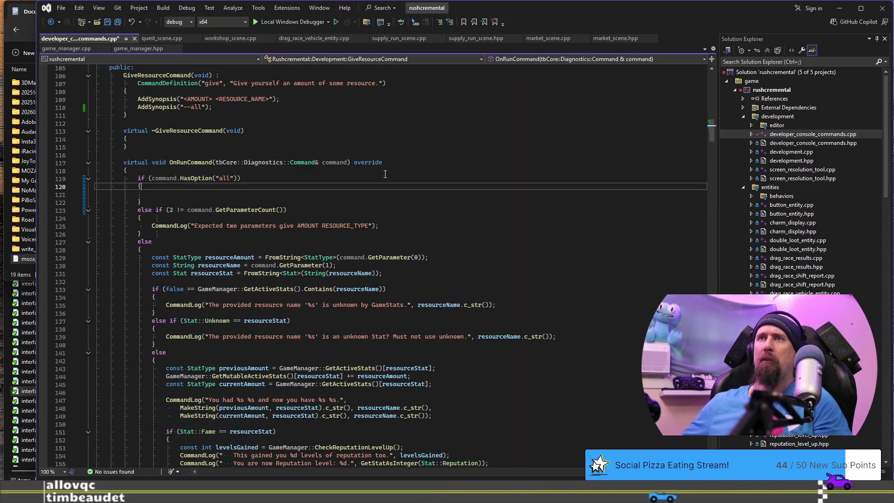
scroll(385, 174, down, 7)
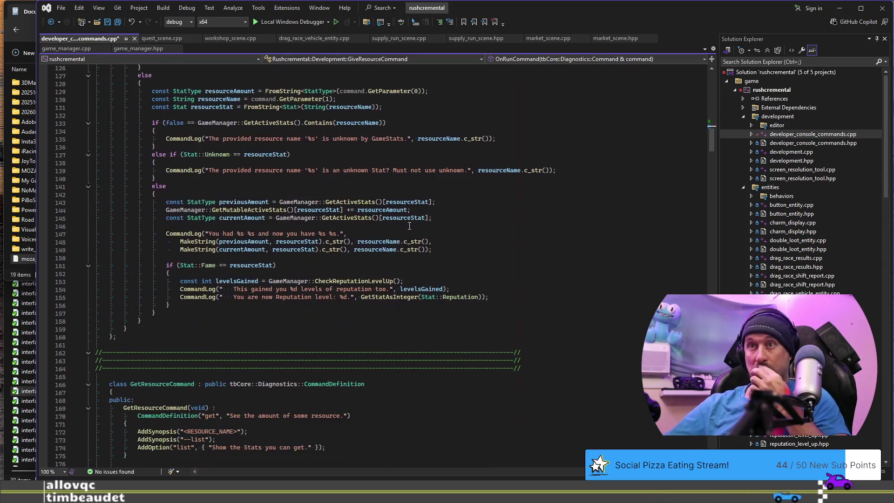
click(473, 288)
scroll(371, 213, up, 5)
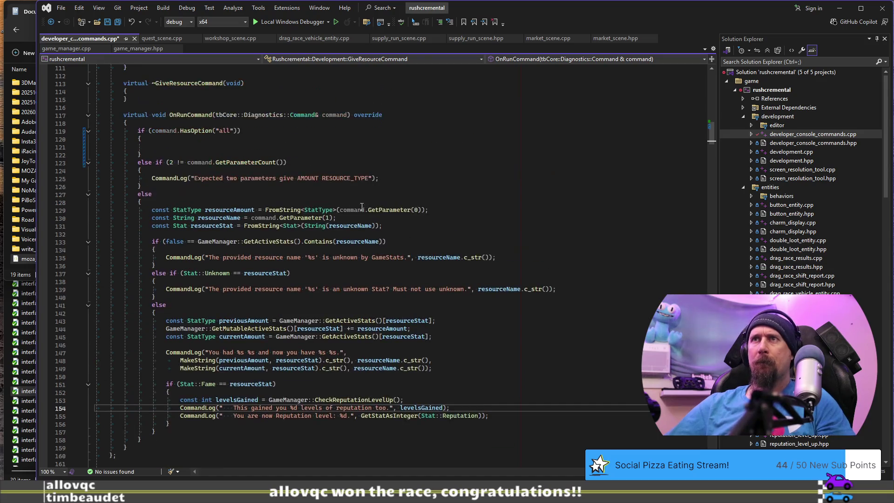
Add a 'Give you 1 trillion of each type...' log line to the all branch
click(248, 147)
text(CommandLog("   This gained you %d levels of reputation too.", levelsGained);)
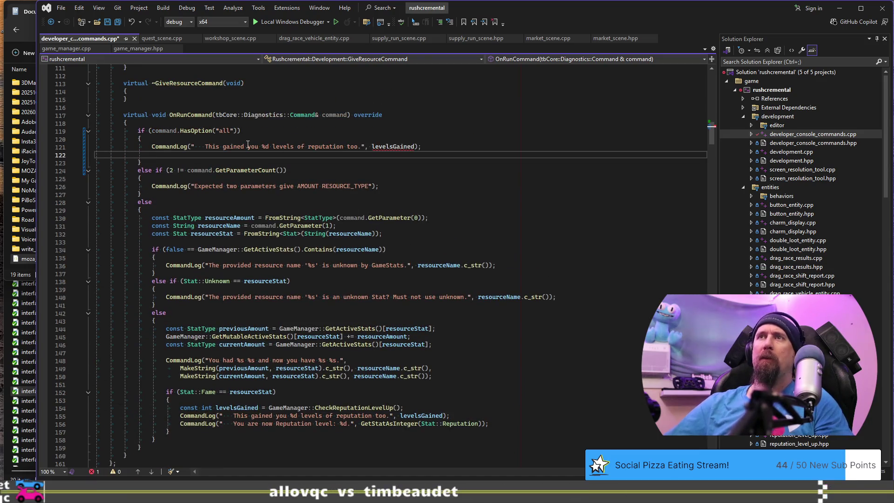
click(200, 146)
click(367, 359)
click(339, 139)
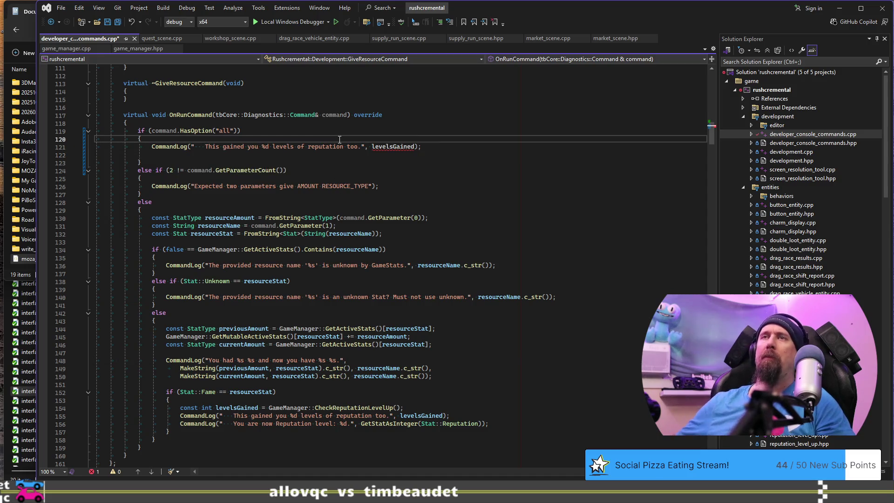
key(Return)
text(CommandLog("You had %s %s and now you have %s %s.",)
key(ctrl+shift+Left)
key(ctrl+shift+Left)
key(ctrl+shift+Left)
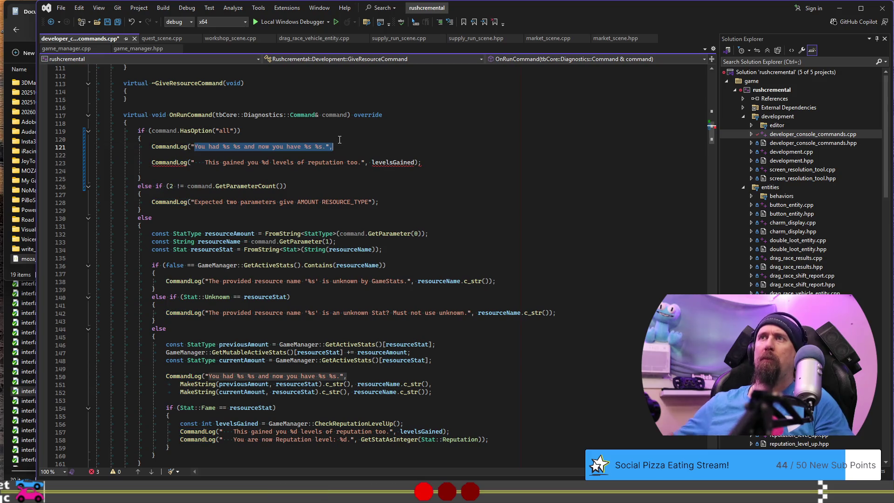
text(Give y)
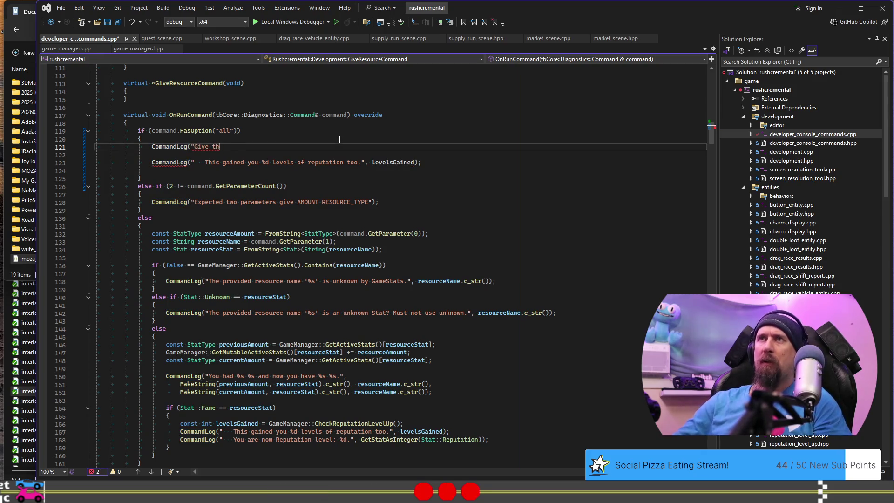
text(ou 1)
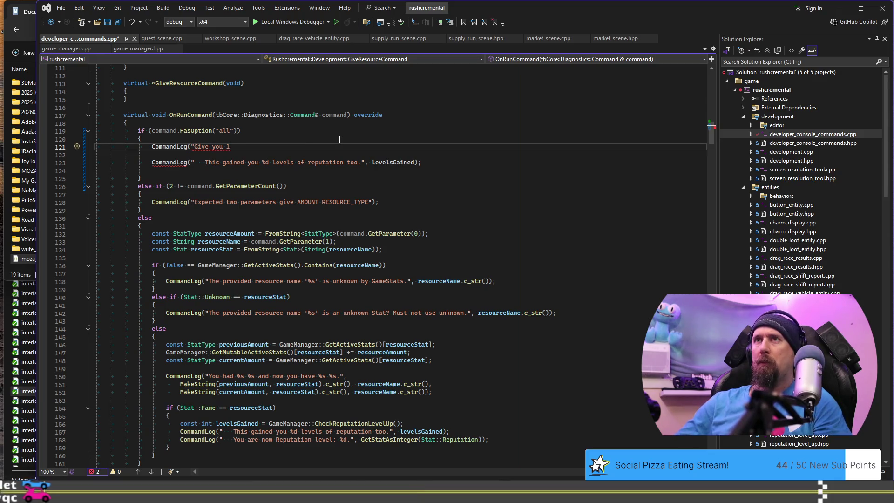
text( trillion of each scr)
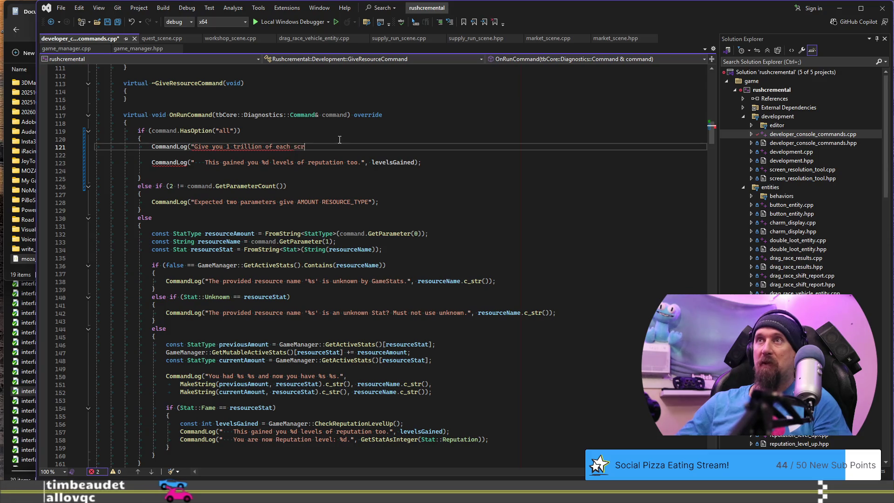
text(ype...");)
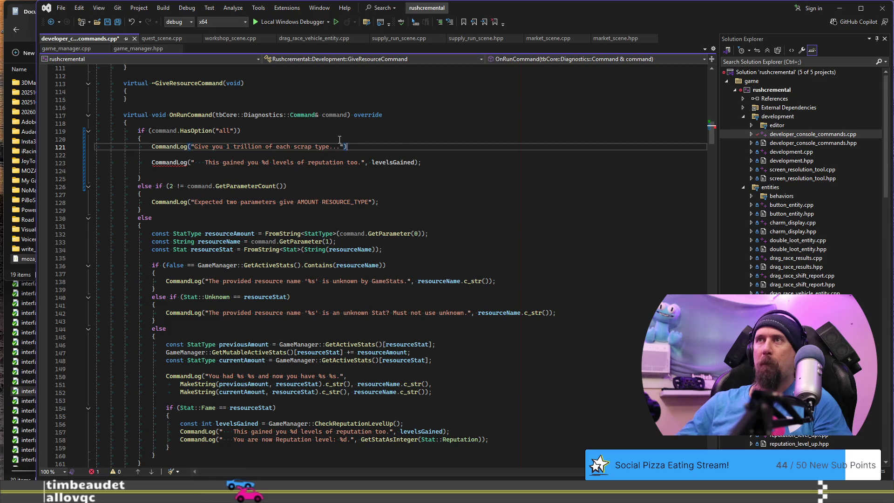
key(Down)
key(Down)
key(End)
key(shift+Home)
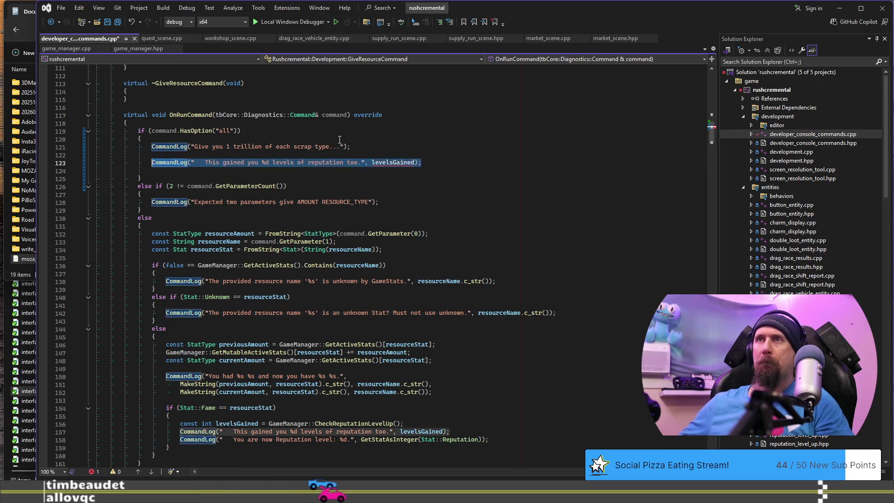
key(BackSpace)
Paste the previousAmount line into the all branch
scroll(370, 187, down, 2)
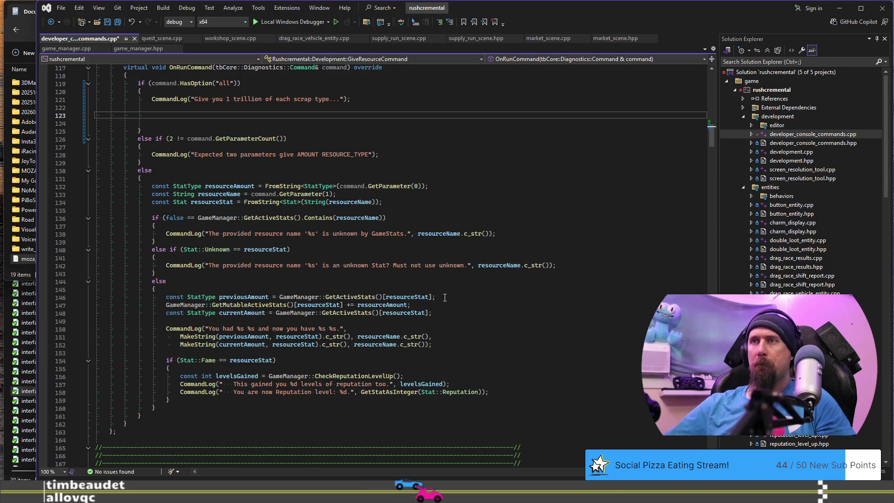
click(469, 296)
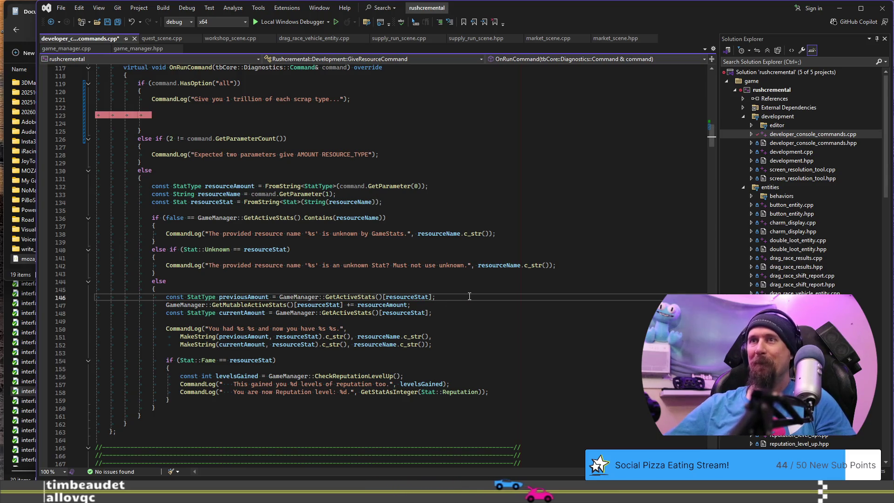
click(426, 116)
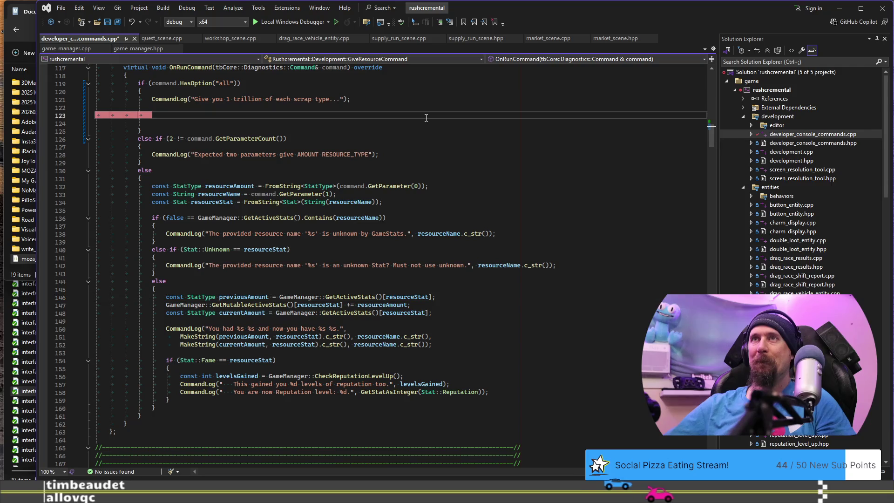
text(const StatType previousAmount = GameManager::GetActiveStats()[resourceStat];)
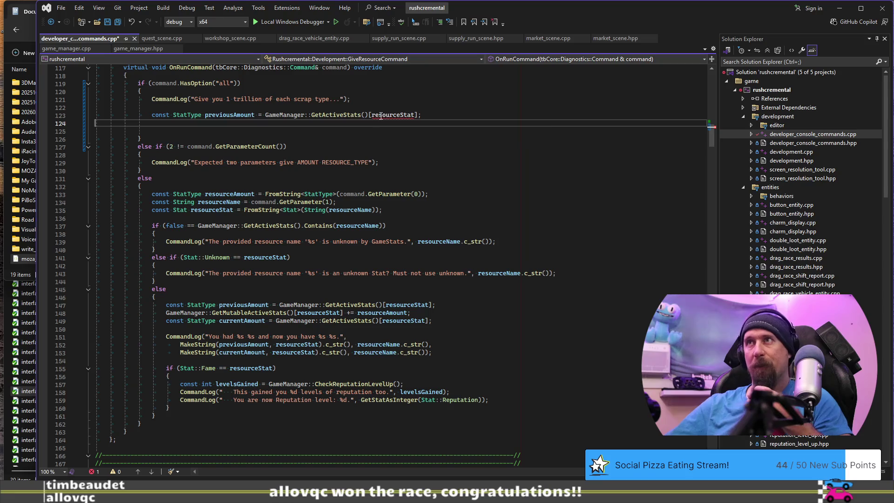
click(394, 115)
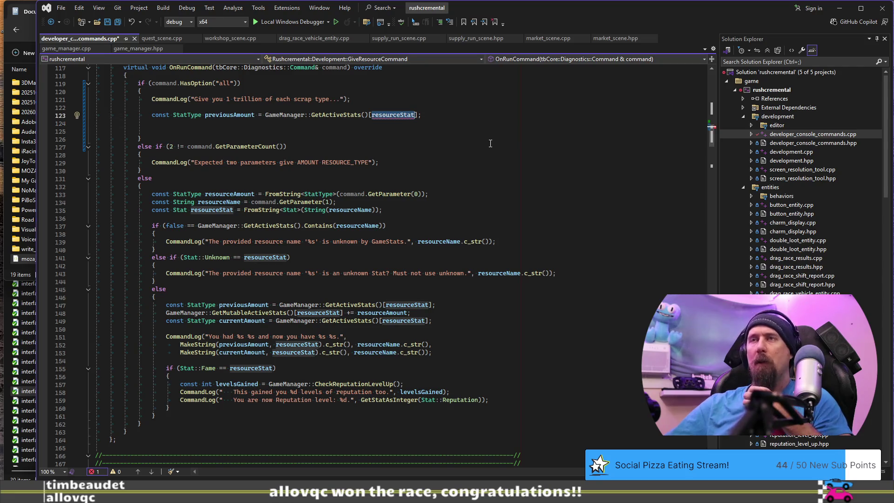
click(490, 109)
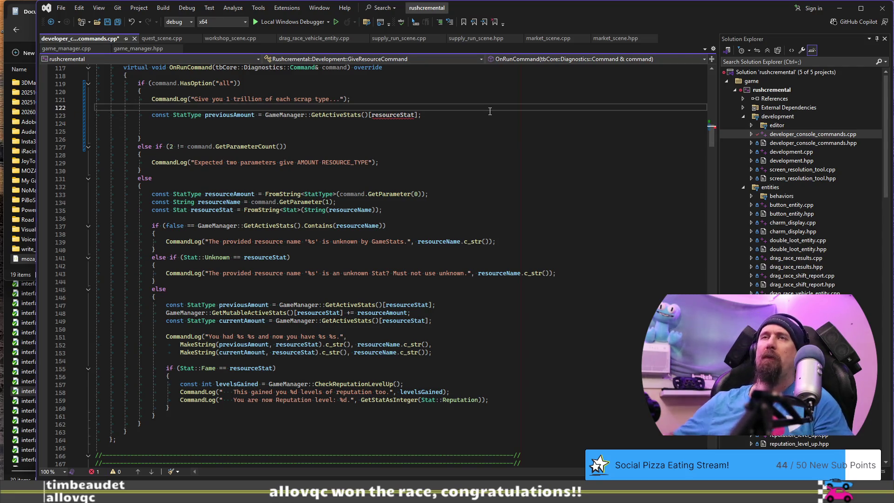
Write a for loop over std::vector<Stat> scraps of Metal, Rubber, Cloth, Glass and Foods
key(Return)
text(for)
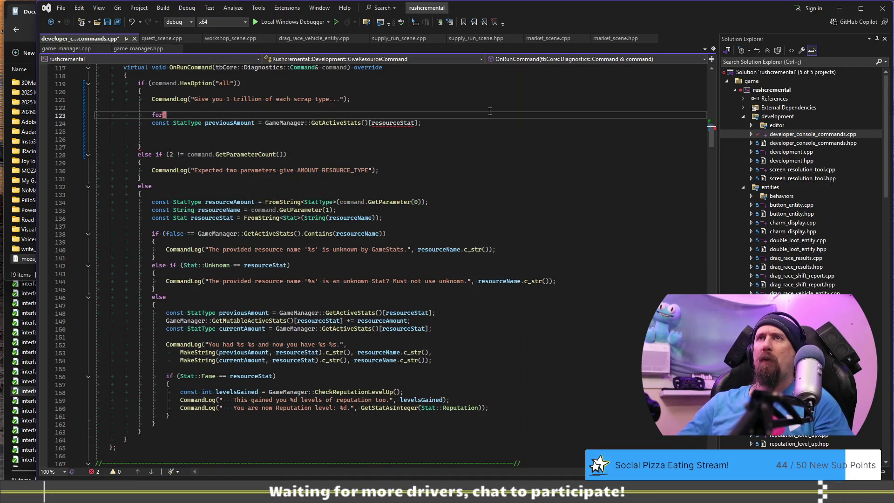
text( (Stat)
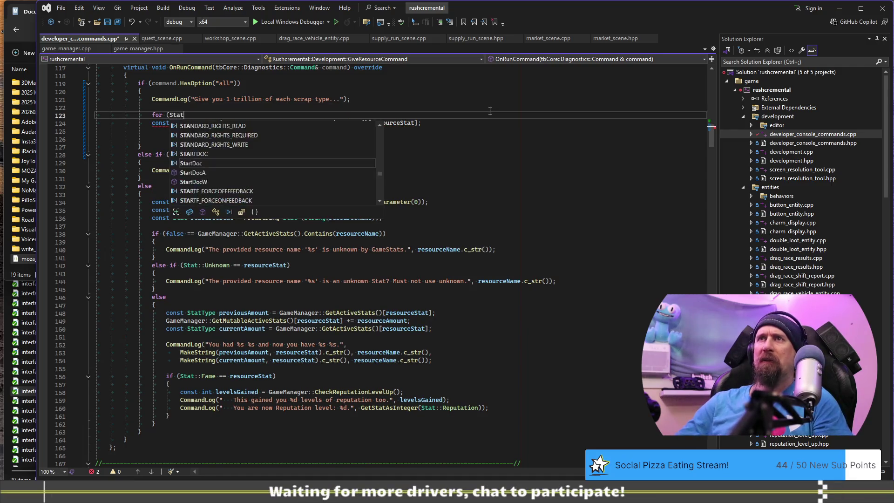
key(ctrl+Return)
text(std::vector<Stat> scraps = )
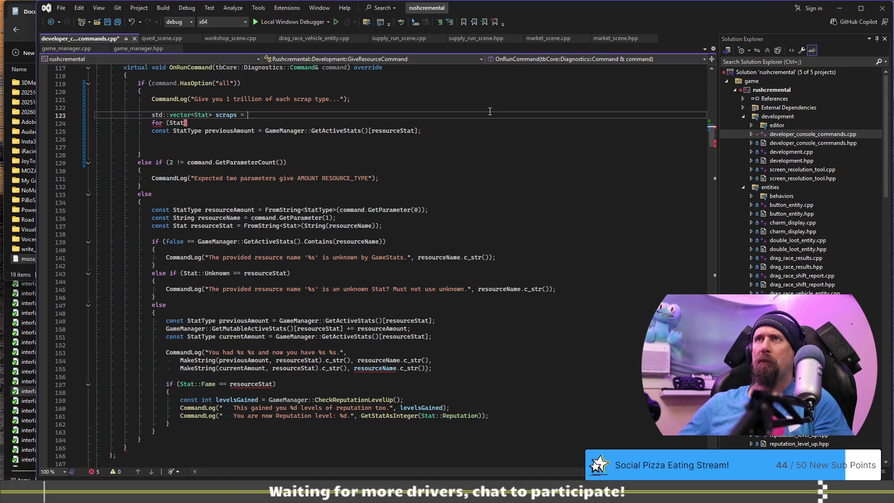
text({ Stat)
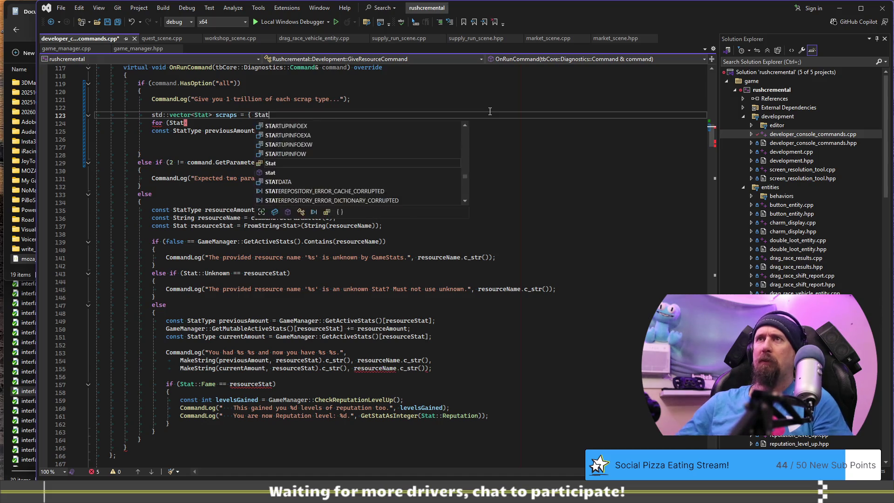
text(::Metal, Stat::Metal, Sta)
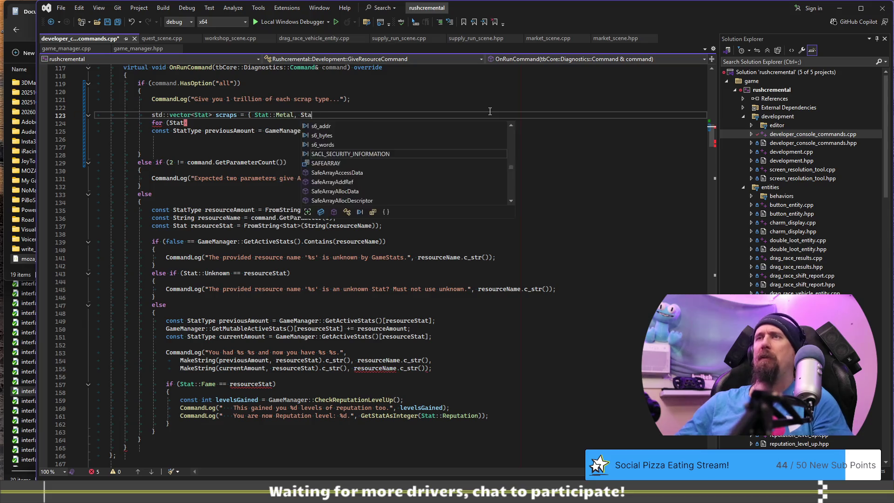
text(t::Rubb)
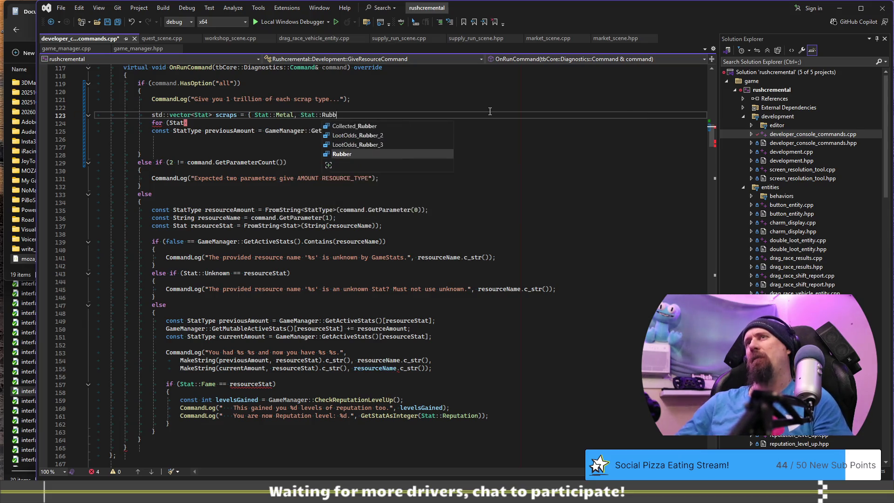
text(er, Stat::Cl)
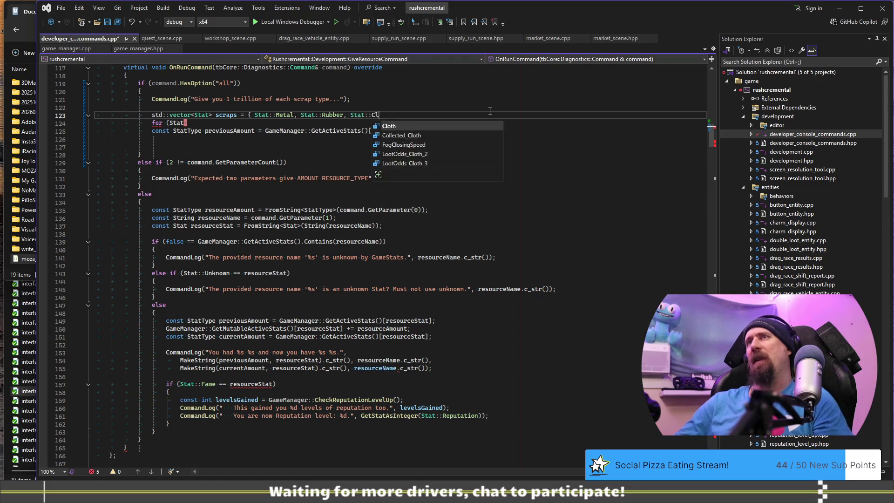
text(oth, Stat::Gl)
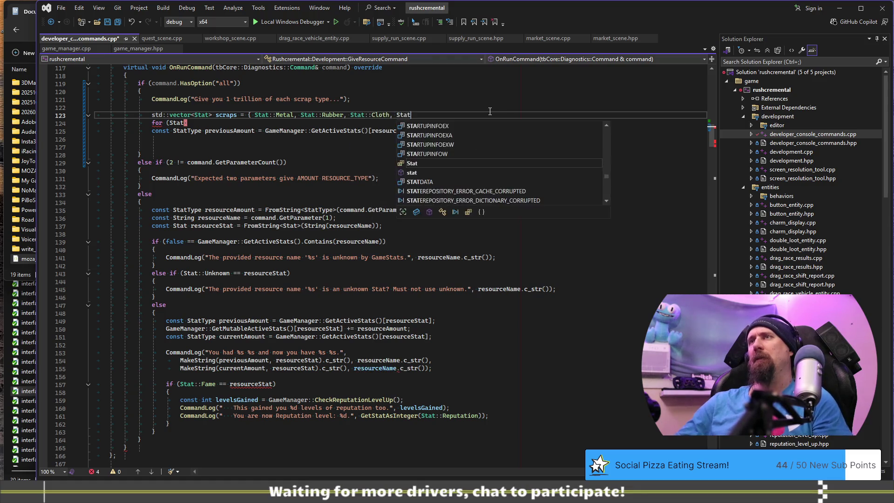
key(Tab)
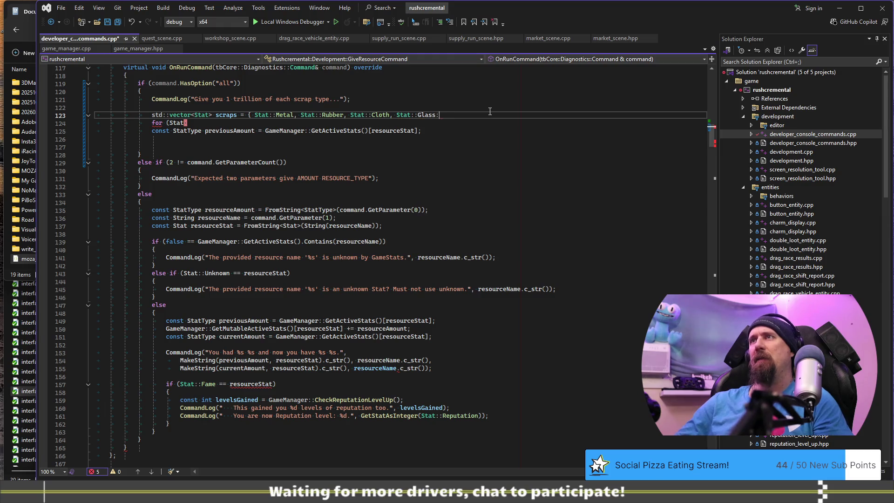
text(tat::)
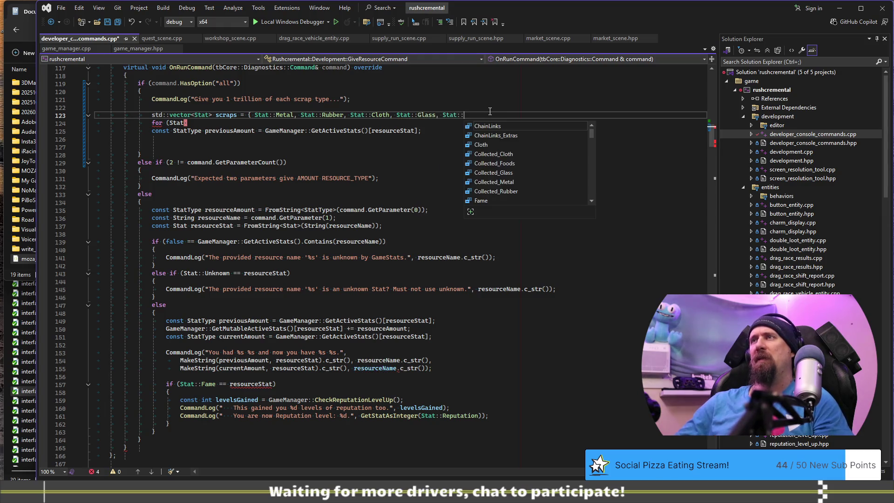
text(Foo)
key(Tab)
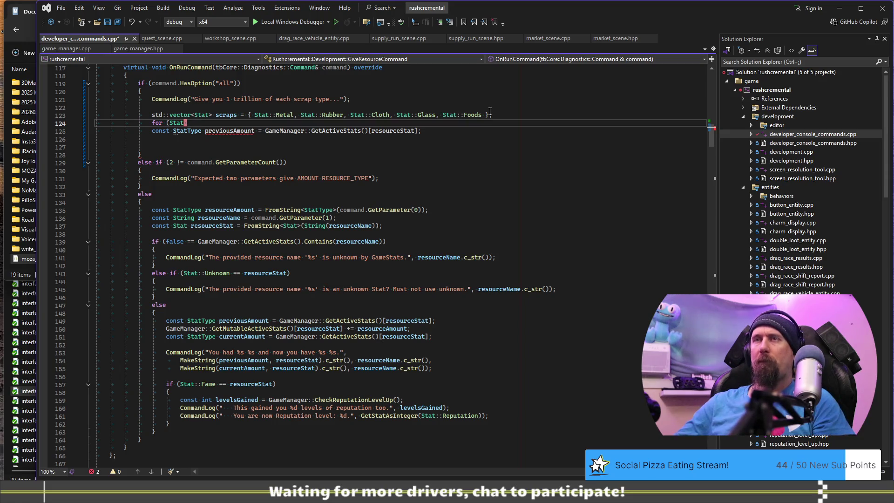
text( stat : scraps))
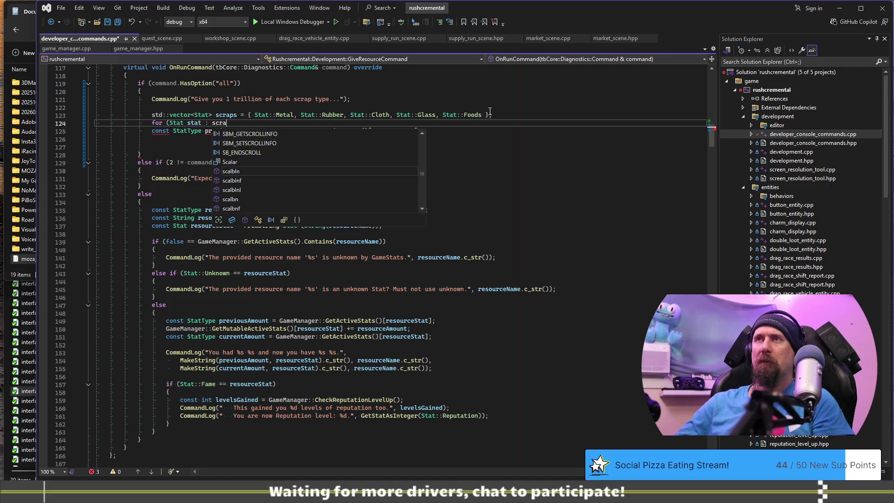
key(Return)
text({)
key(Return)
text(})
key(Down)
key(ctrl+x)
key(Up)
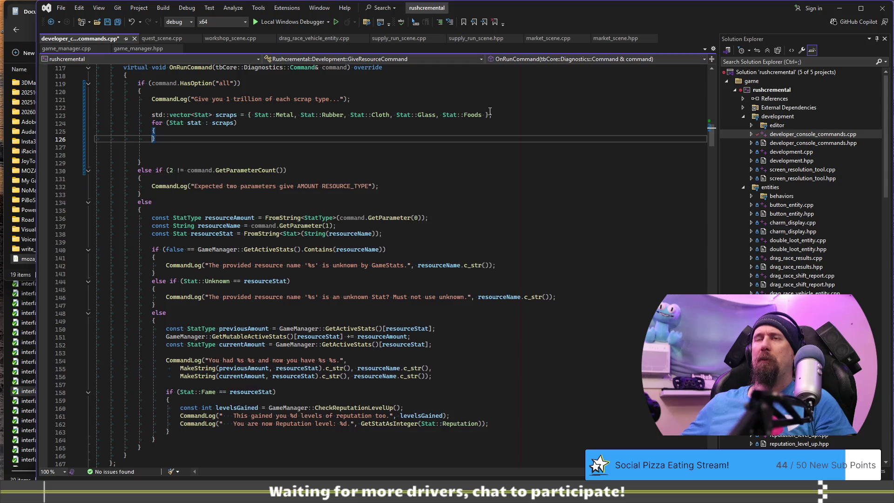
key(Return)
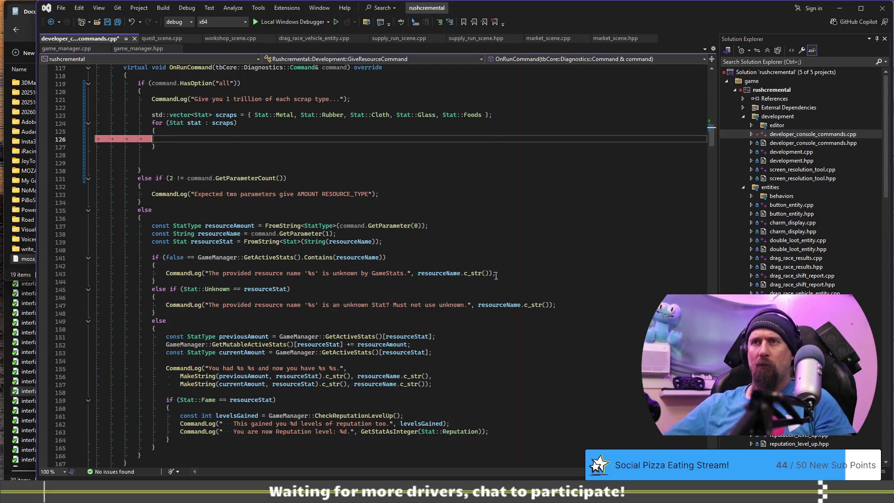
scroll(436, 351, down, 1)
click(449, 322)
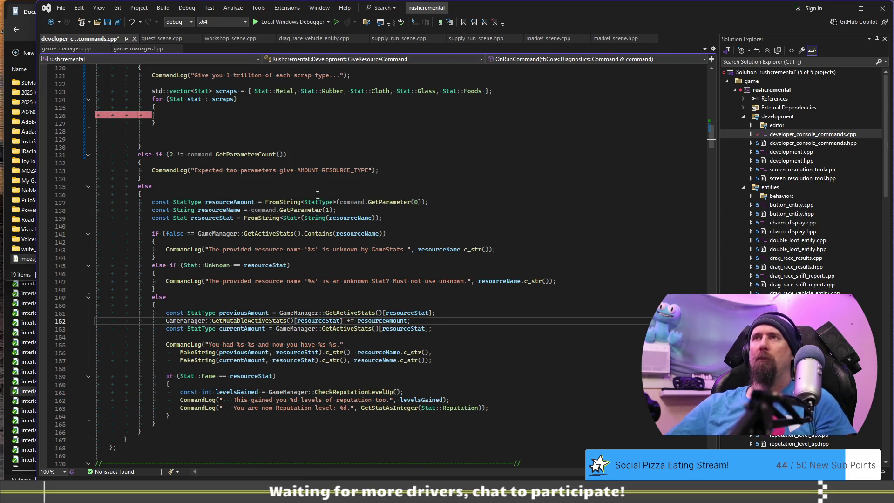
click(297, 119)
key(ctrl+v)
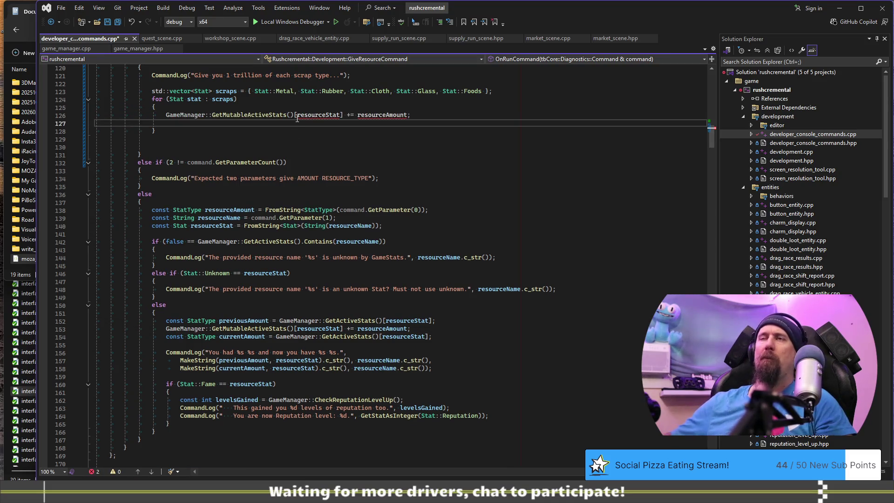
double_click(297, 118)
text(stat)
key(End)
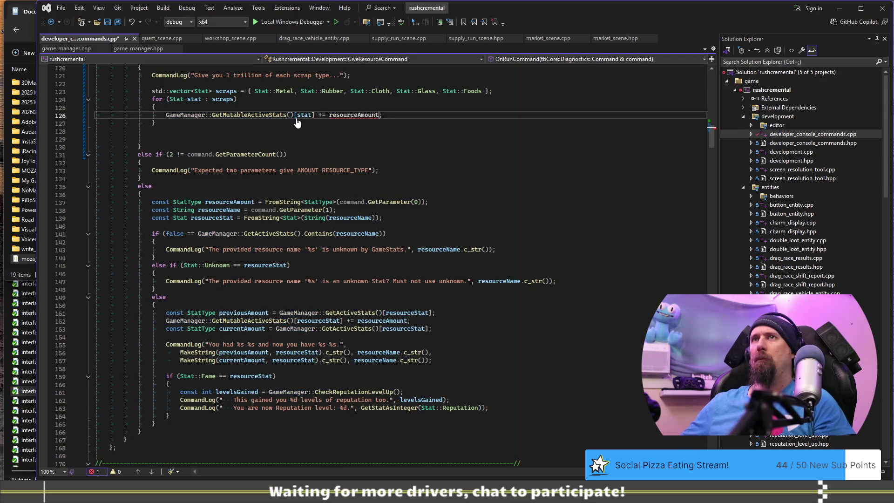
key(ctrl+shift+Left)
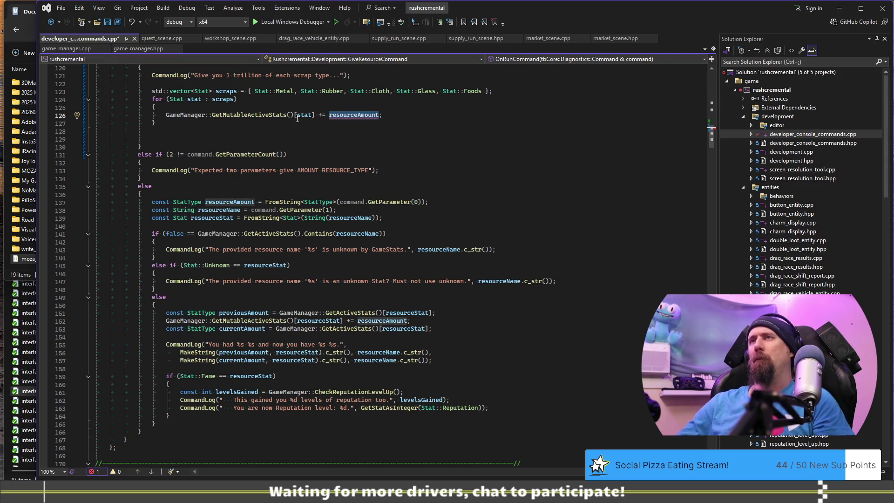
text(1000000000000)
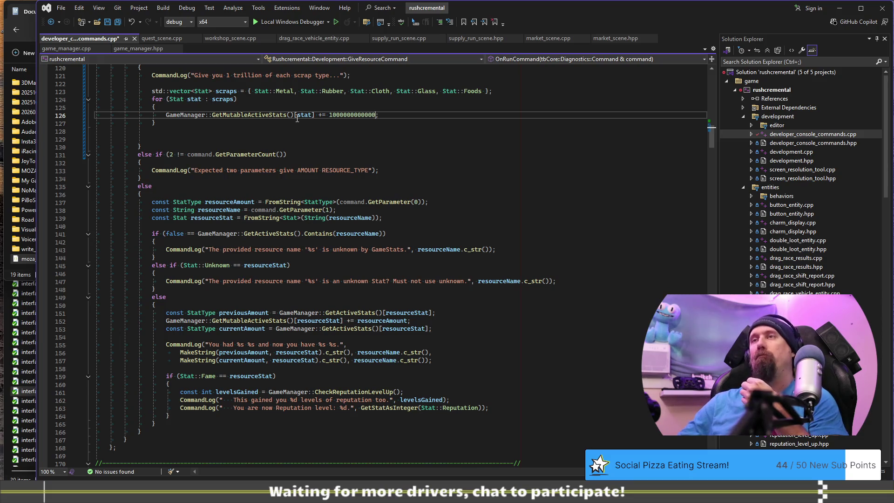
key(ctrl+s)
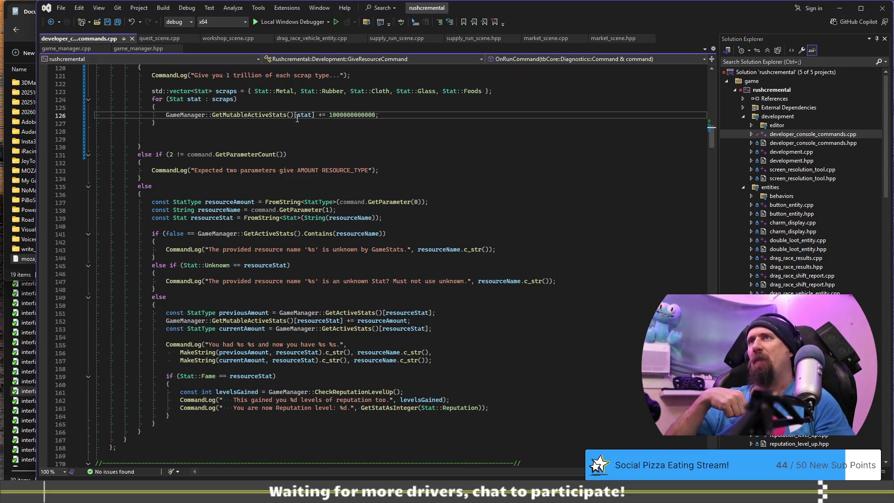
Build the game, load Profile 1 and run 'give --all', which is rejected as an unknown option
key(F5)
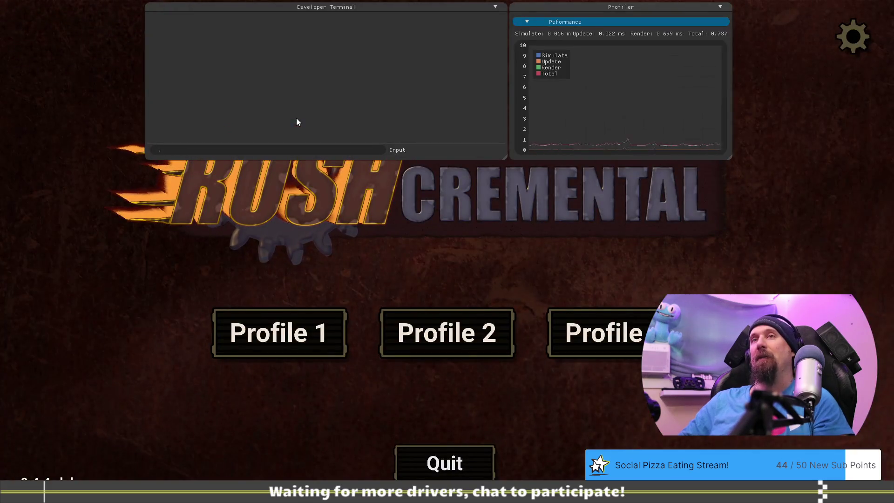
click(258, 333)
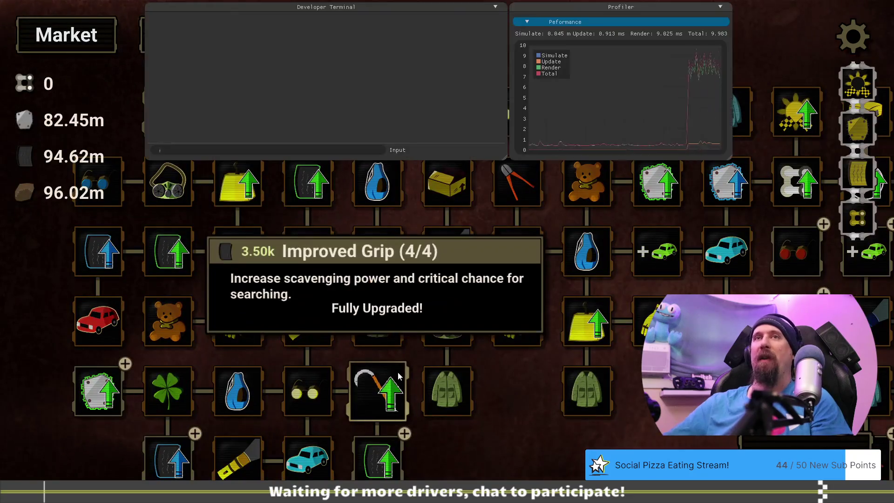
text(give --all)
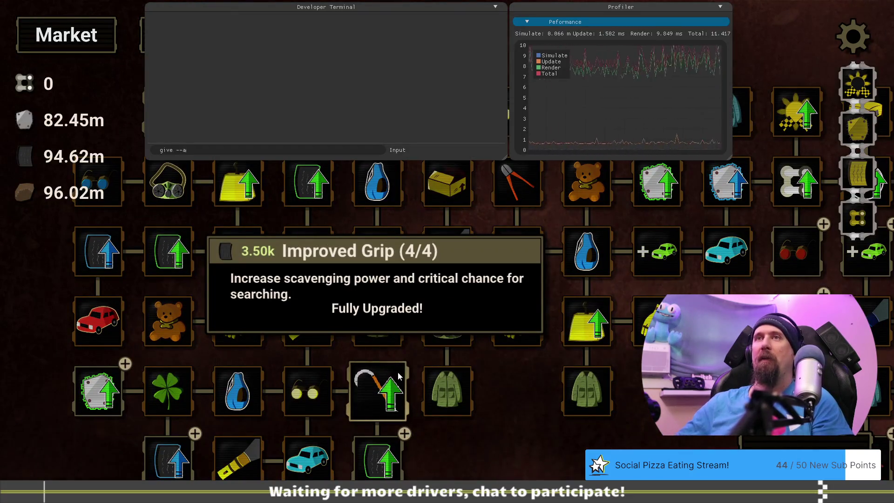
key(Return)
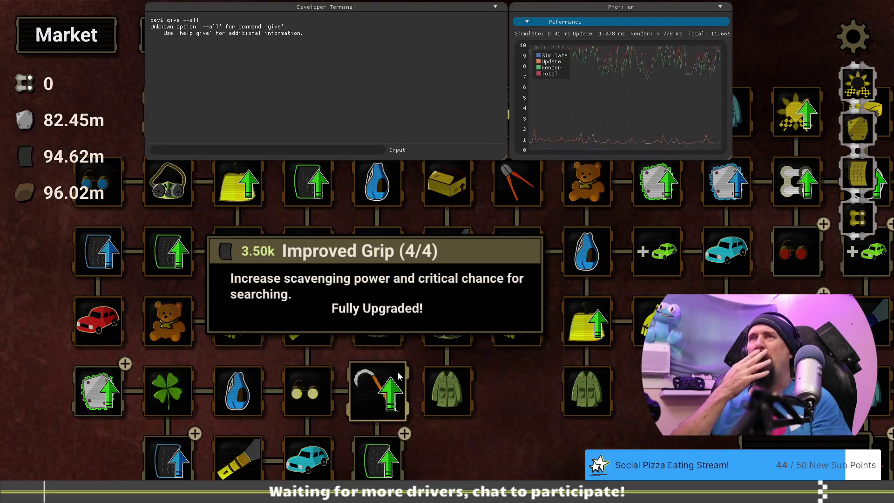
key(Escape)
key(Escape)
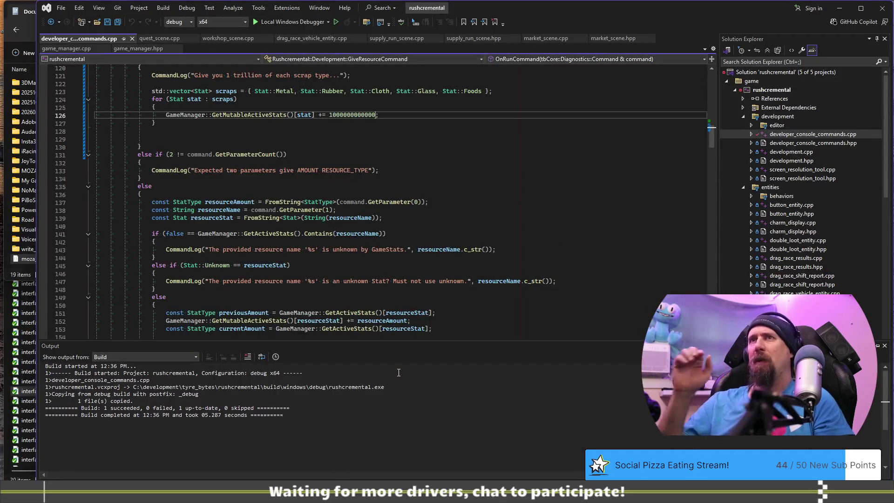
Find the reset command's all option by searching for --all
scroll(333, 186, up, 6)
click(333, 163)
click(333, 138)
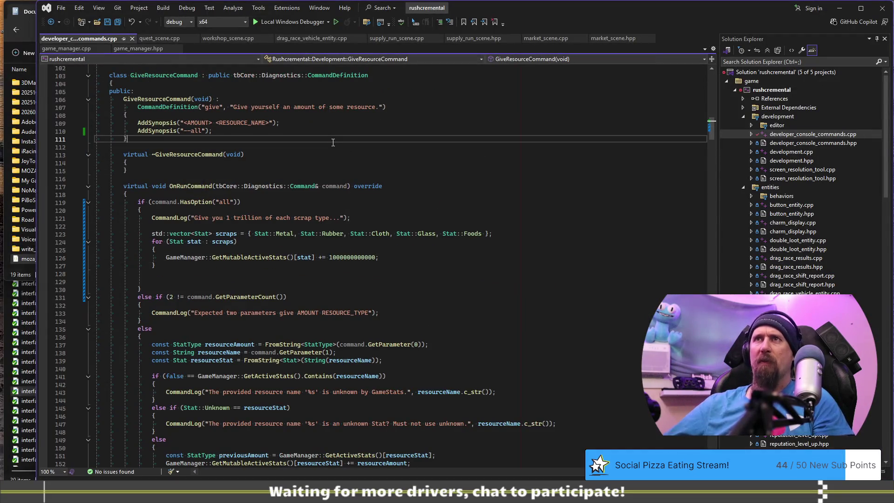
key(Up)
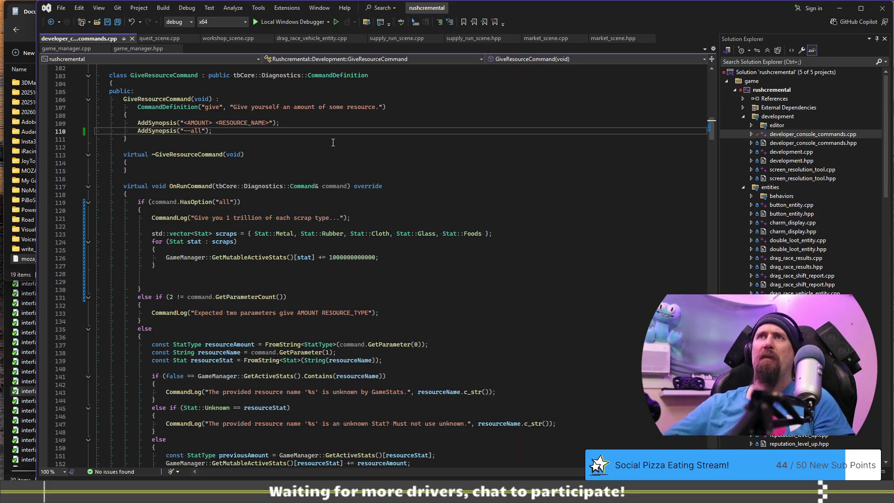
scroll(365, 149, up, 8)
key(ctrl+f)
text(--all)
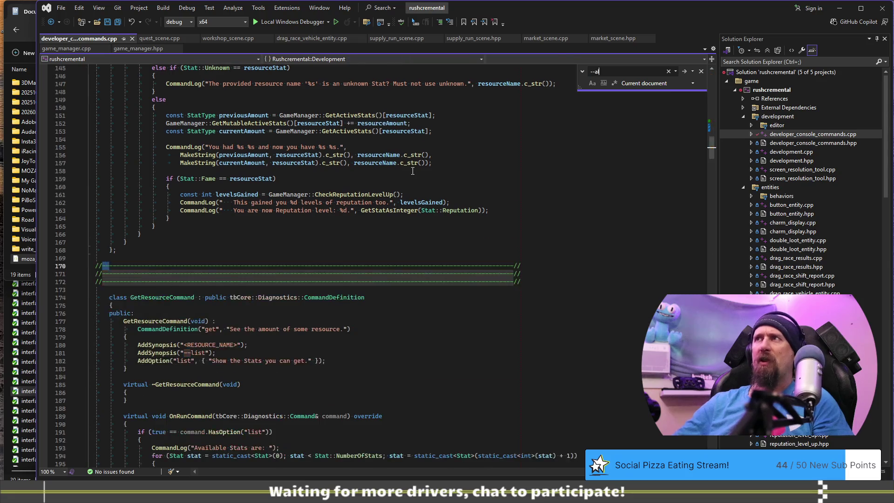
key(Return)
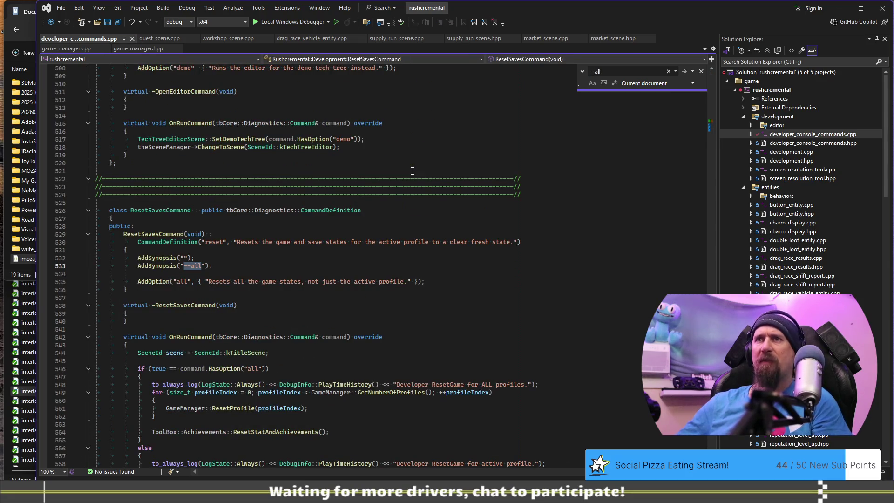
key(Escape)
key(Down)
key(Down)
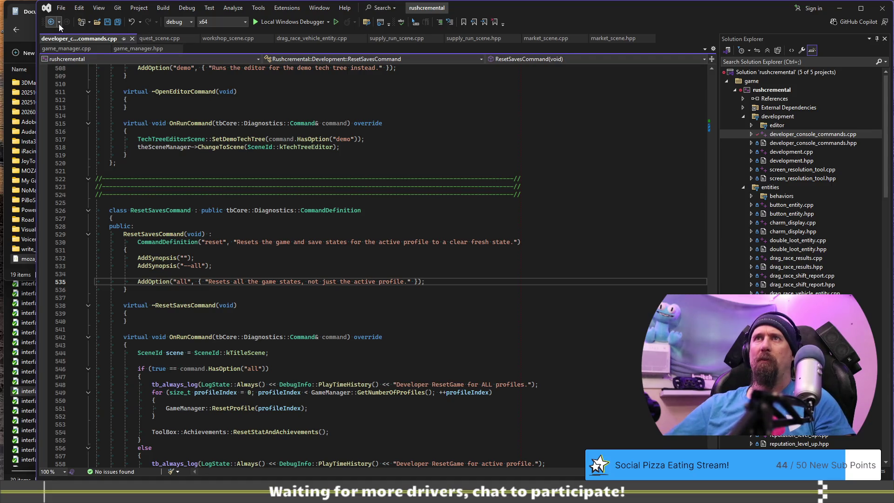
scroll(405, 253, down, 6)
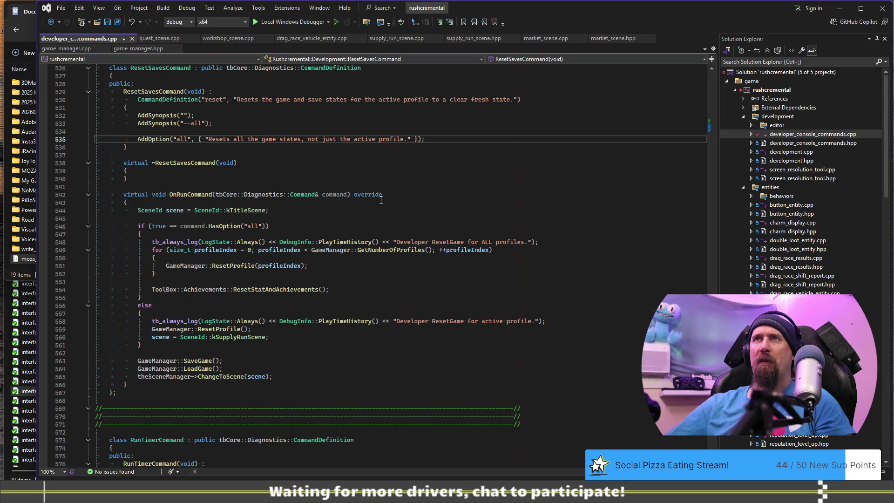
Move the reset command's AddOption("all") above its AddSynopsis lines
key(ctrl+x)
key(Up)
key(ctrl+shift+l)
key(Up)
key(Up)
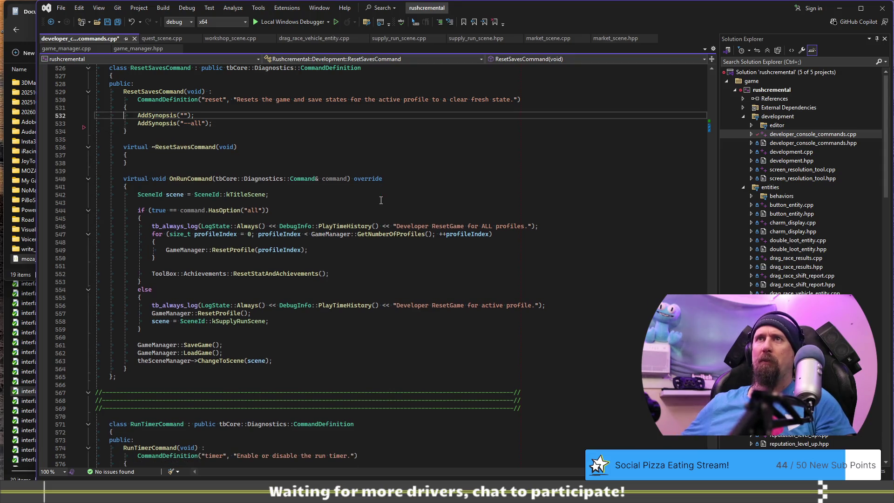
key(ctrl+v)
key(Return)
key(Up)
key(Up)
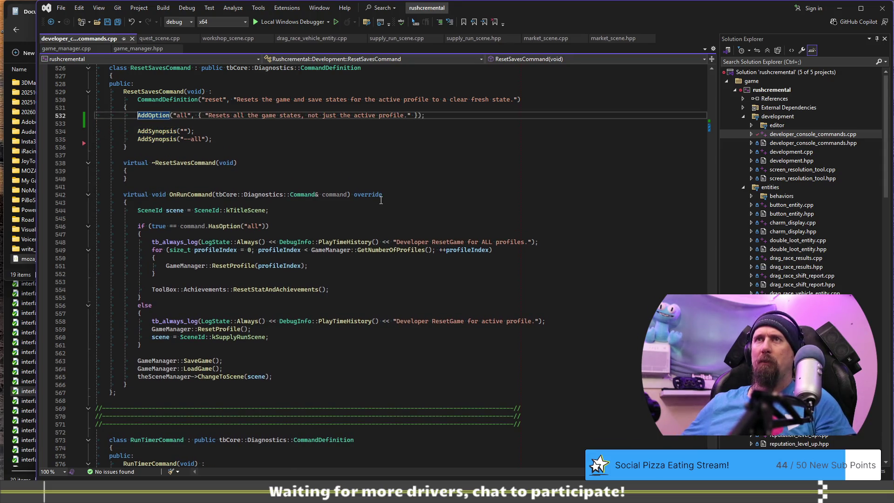
Add AddOption("all") to GiveResourceCommand, described as giving one trillion scrap per resource, and save
key(ctrl+f)
text(give)
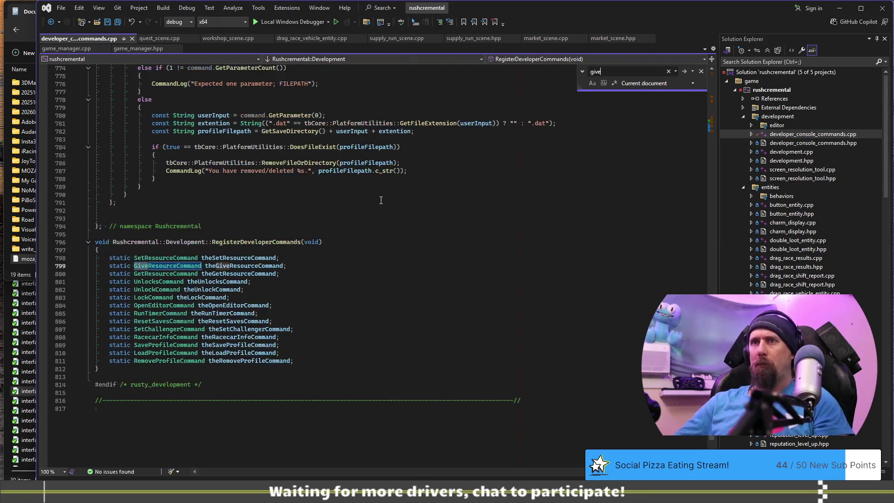
key(Return)
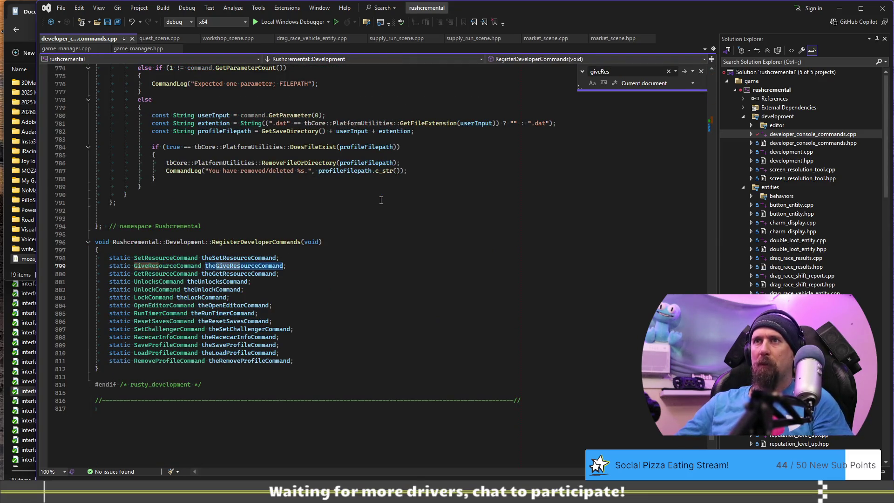
key(Return)
key(Escape)
scroll(380, 200, down, 5)
click(349, 189)
key(Return)
key(ctrl+v)
key(ctrl+s)
key(Up)
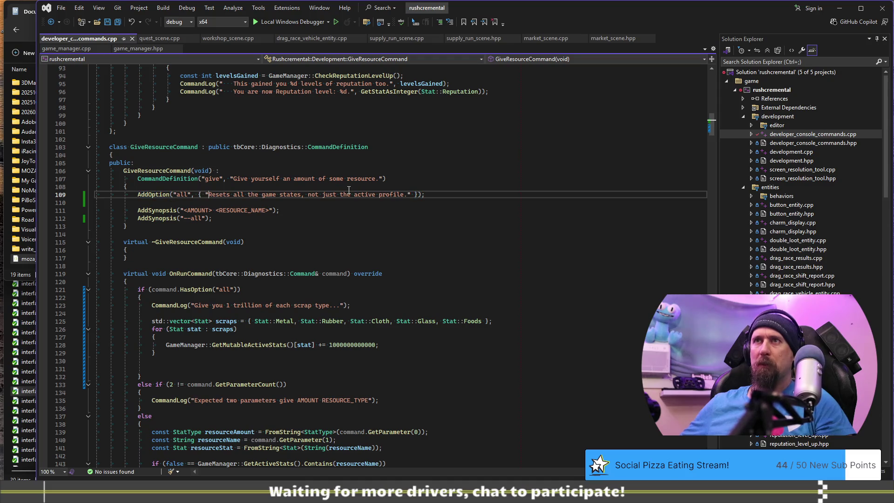
key(shift+End)
text(G)
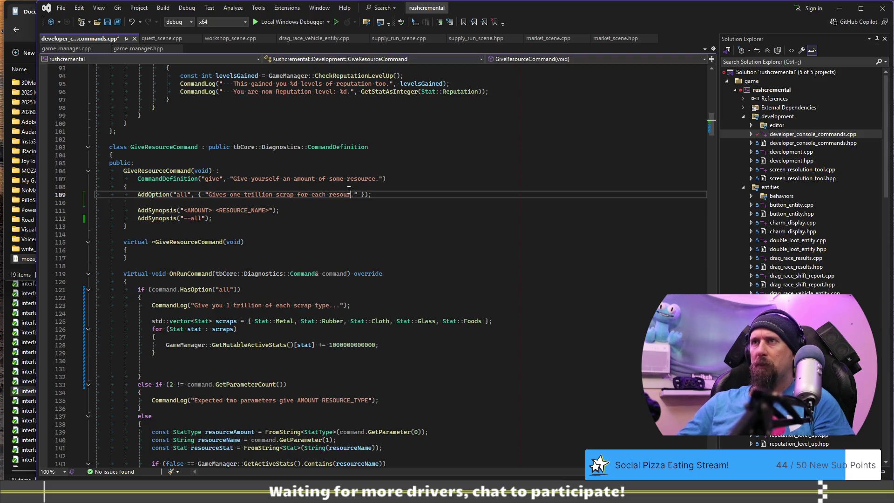
key(ctrl+s)
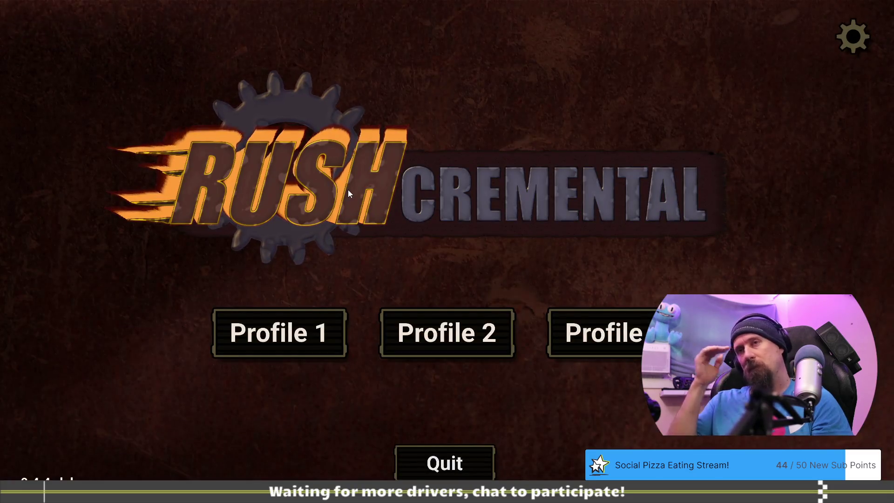
Run the 'editor' command in the developer terminal, then return to the tech tree
key(grave)
text(ed)
key(Return)
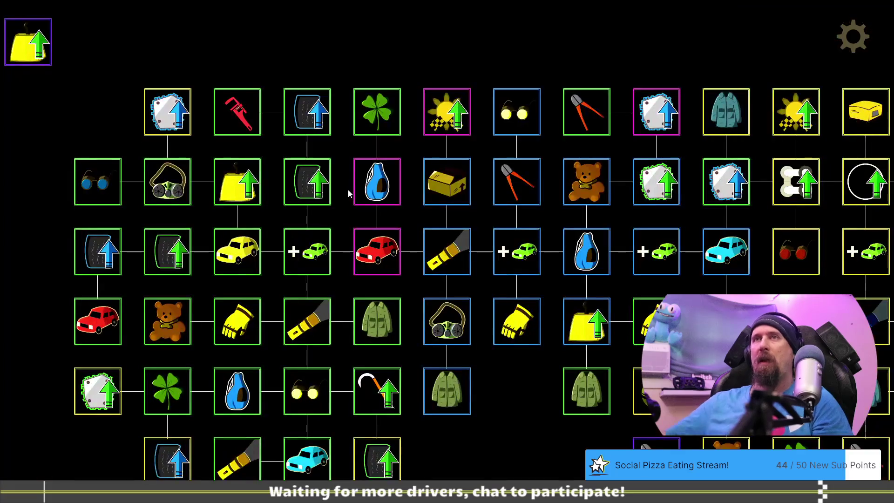
drag(524, 428, 202, 360)
key(grave)
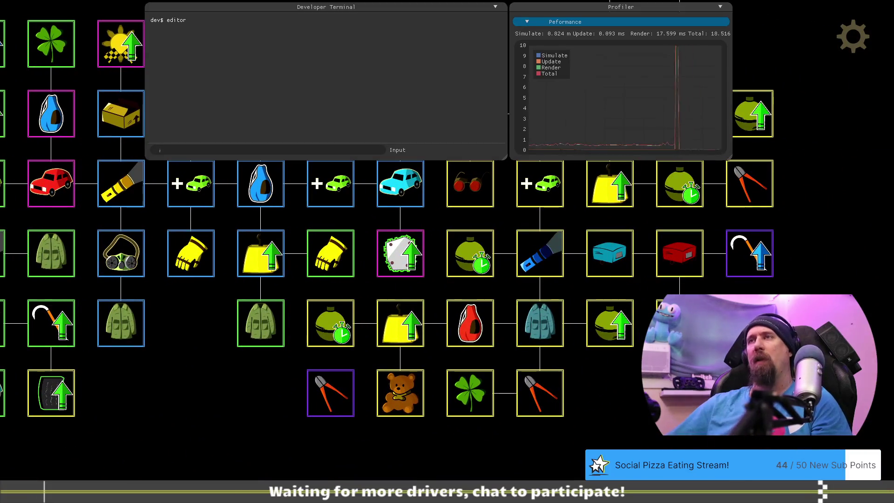
key(grave)
key(grave)
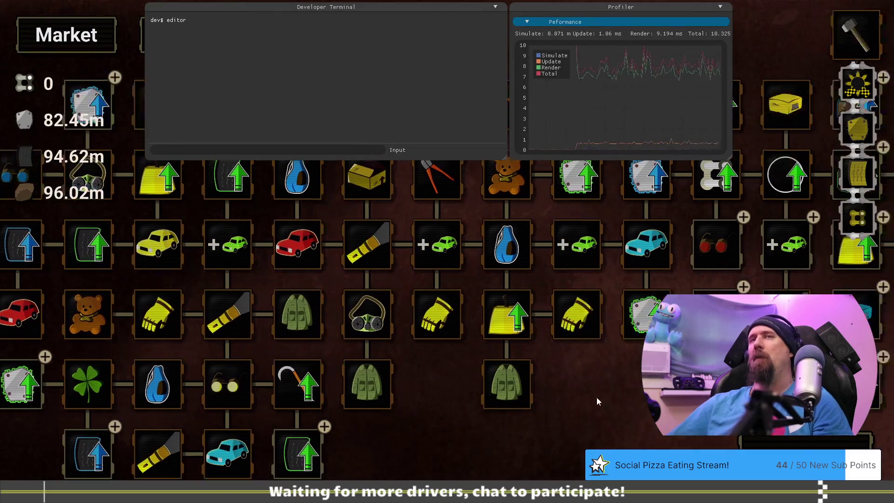
drag(608, 397, 469, 395)
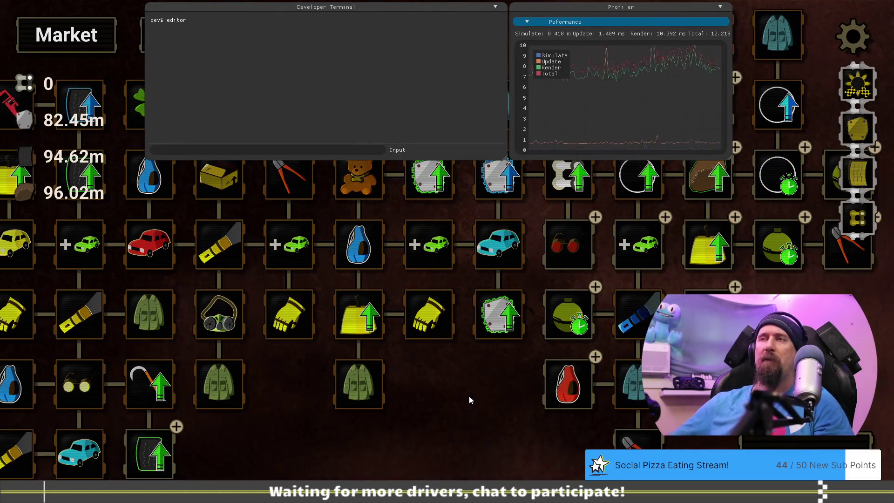
Run 'give --all' so metal, rubber and cloth each read 1.00t
text(giv)
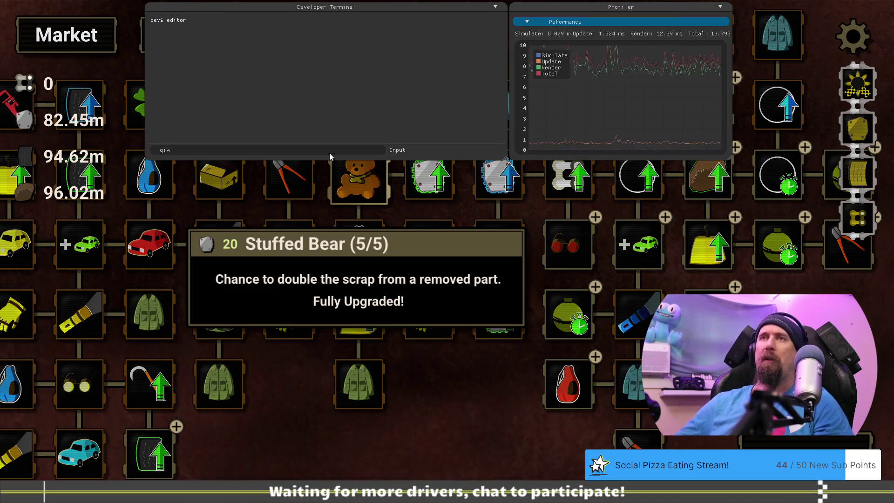
text(e --all)
key(Return)
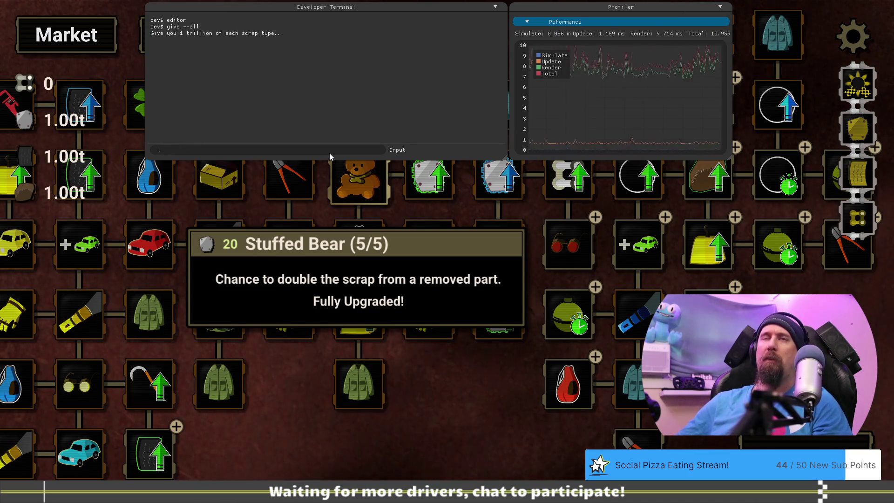
key(grave)
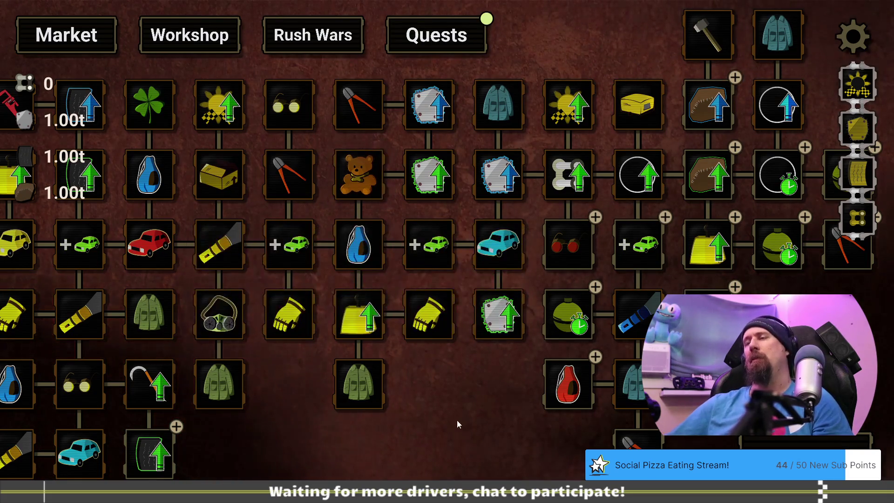
drag(457, 420, 228, 379)
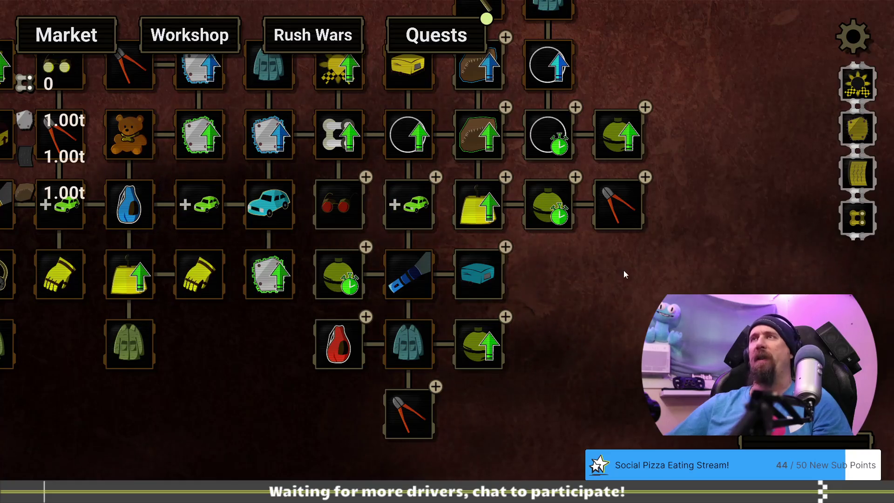
Stage only the give and reset command hunks, skipping tech_tree.csv
key(alt+Tab)
key(alt+Tab)
text(git st)
key(Return)
text(git ap)
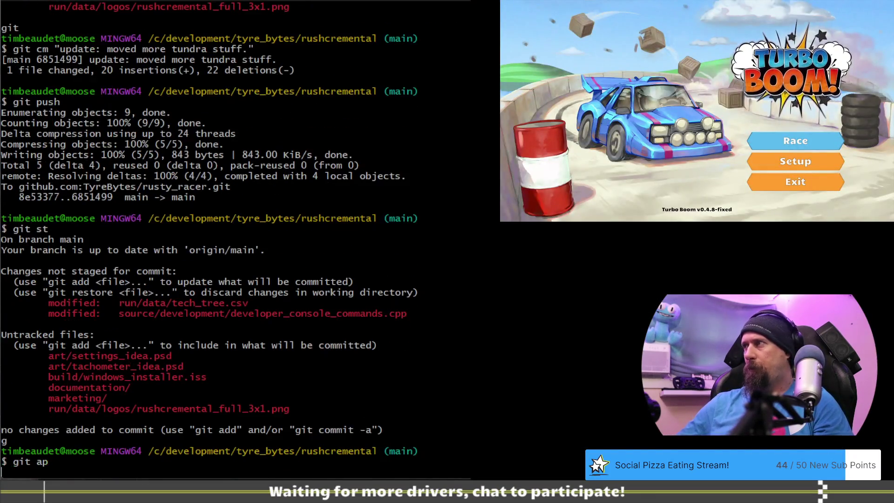
key(Return)
text(d)
key(Return)
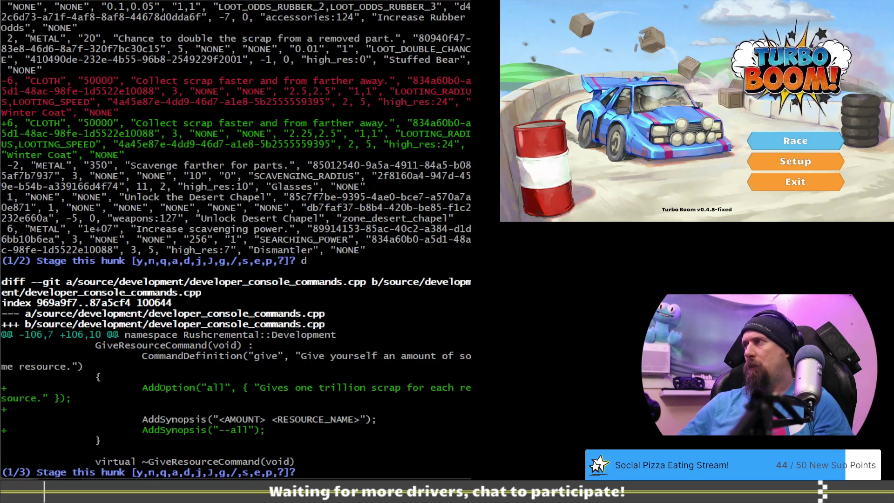
text(y)
key(Return)
text(y)
key(Return)
text(y)
key(Return)
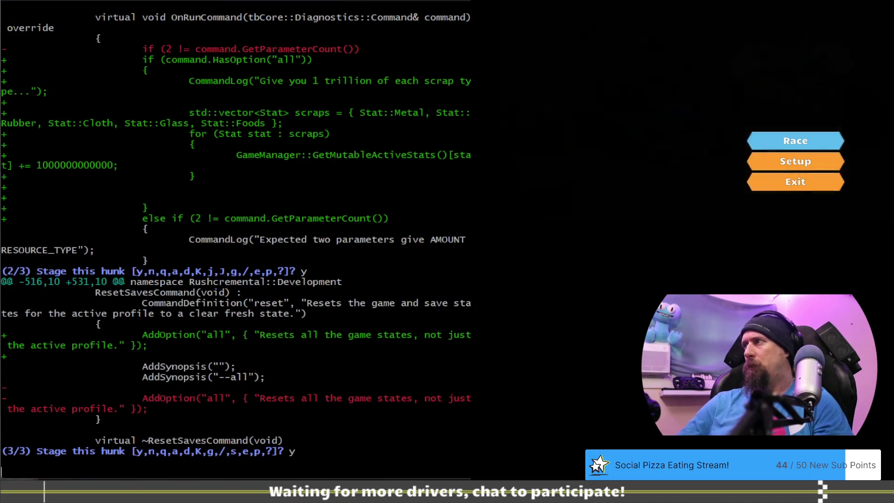
Commit as 'added: --all to give command for 1 trillion resources.' and push it
text(git cm ")
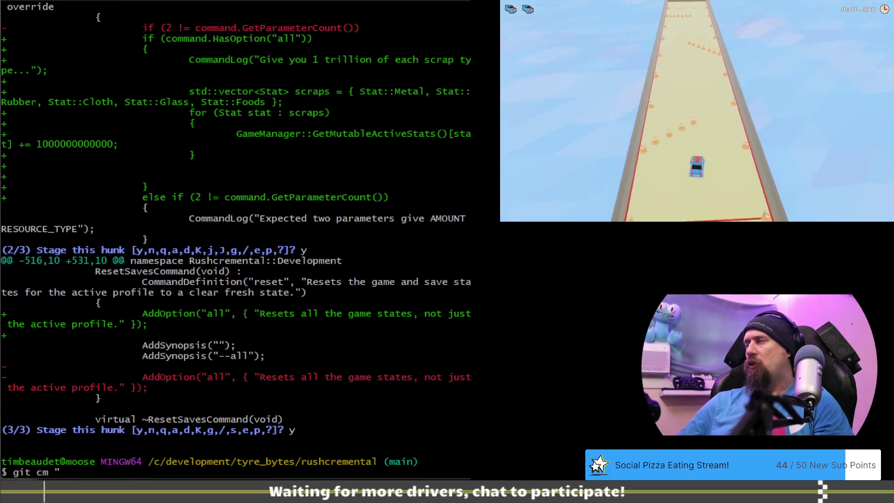
scroll(107, 101, up, 11)
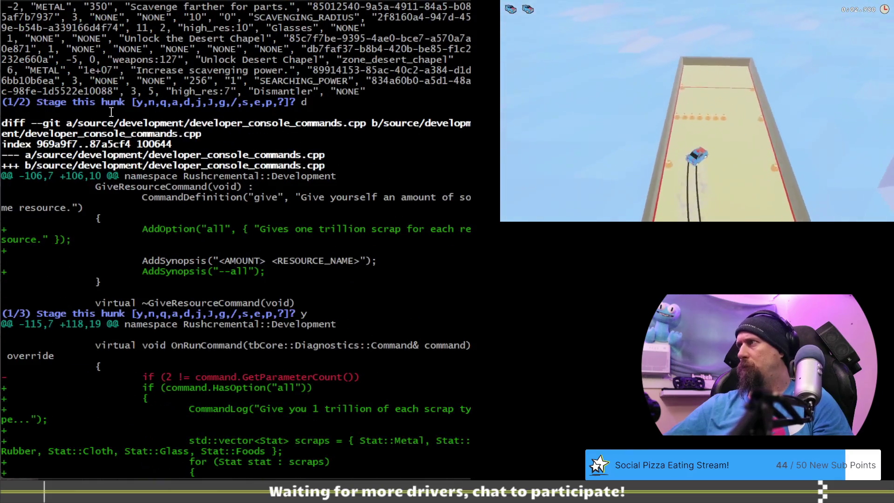
scroll(207, 220, down, 1)
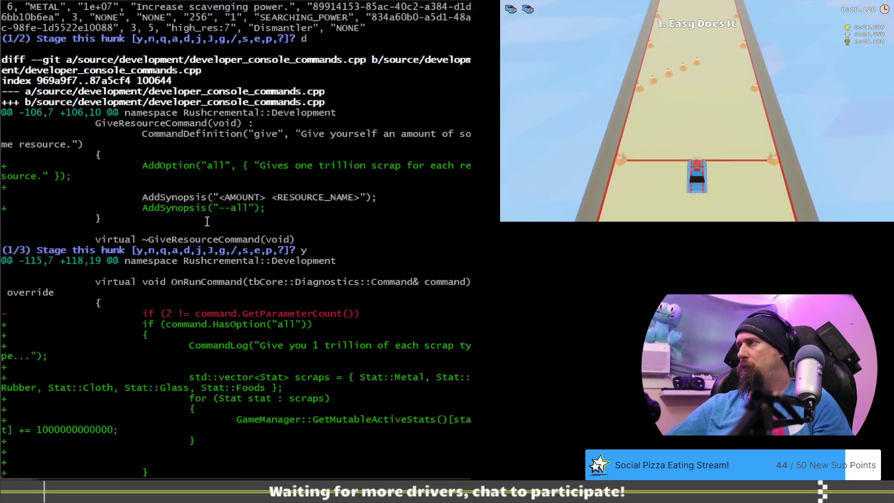
scroll(207, 220, down, 10)
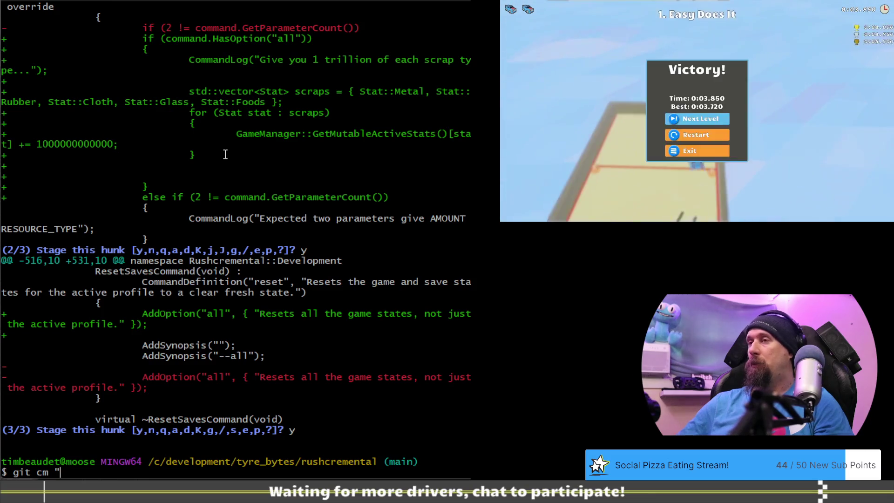
text(added: )
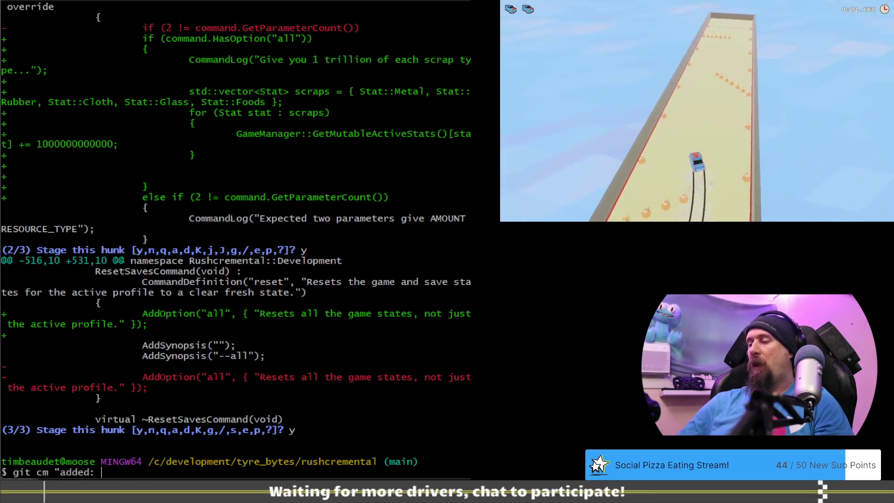
text(--all to g)
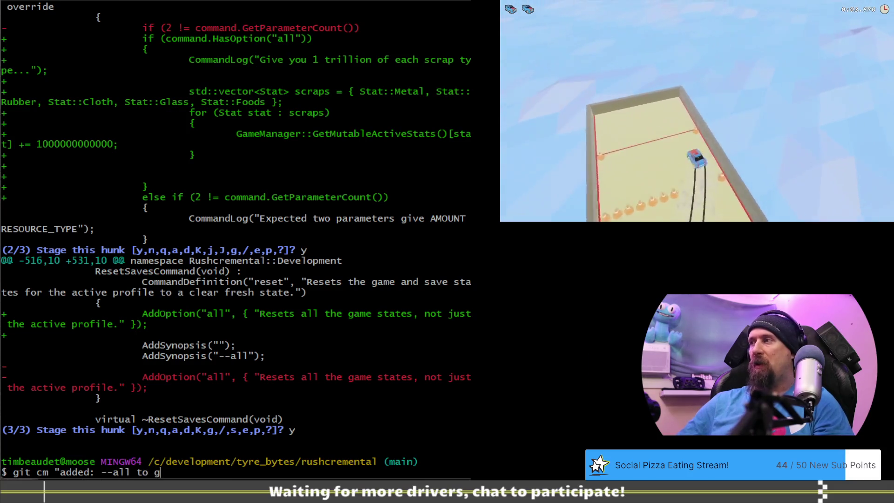
text(ive command f)
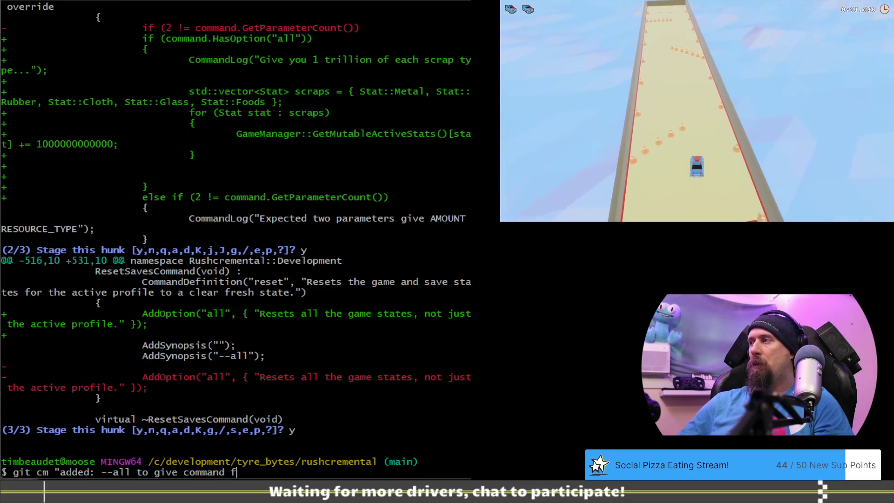
text(or 1 trill)
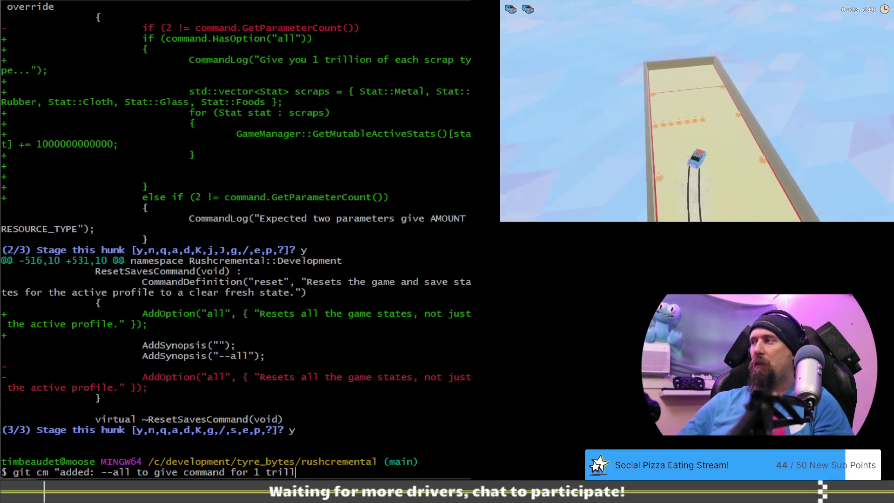
text(ion resources.)
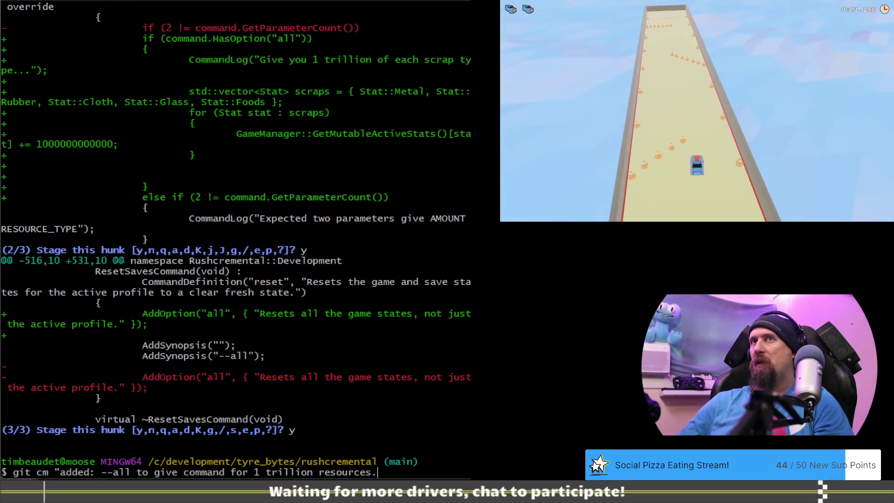
text(")
key(Return)
text(git st)
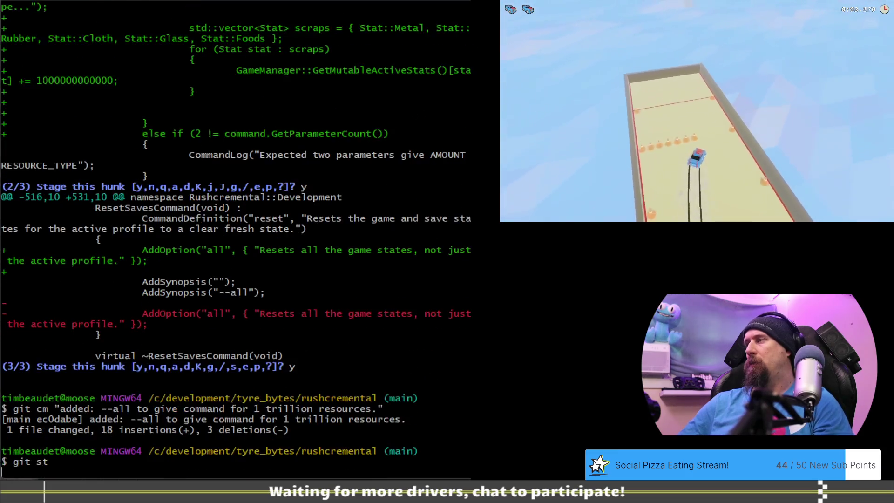
key(Return)
text(git push)
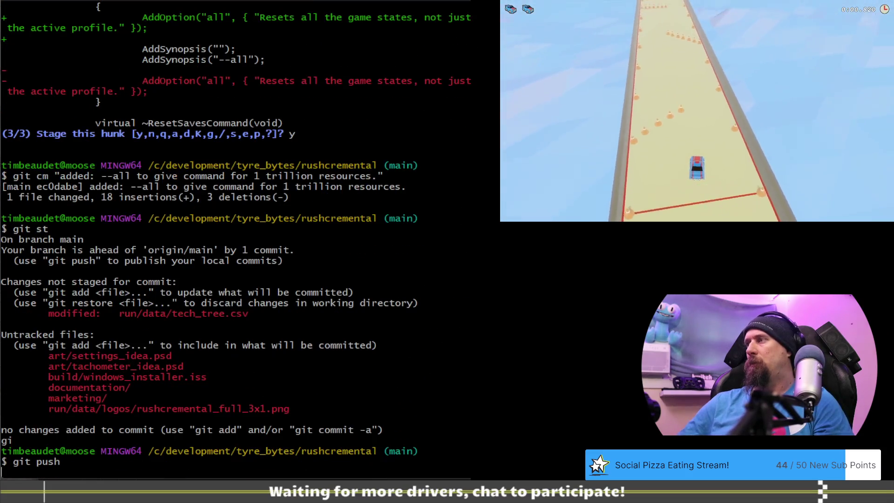
key(alt+Tab)
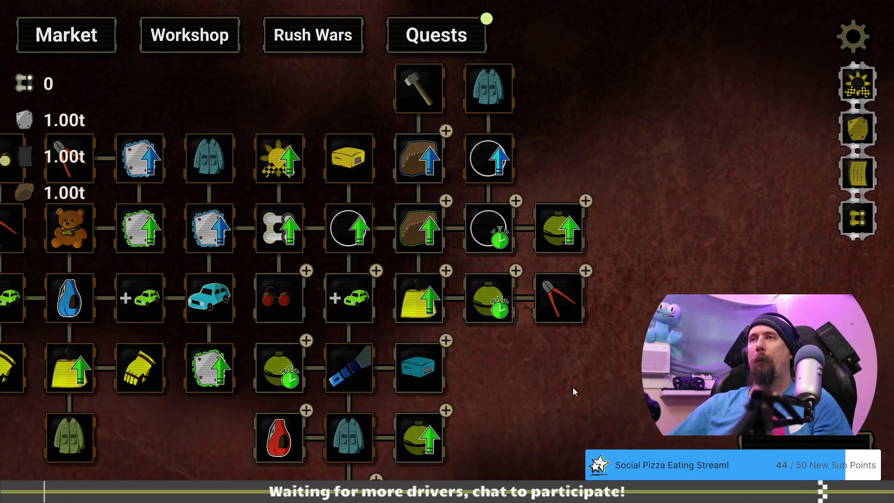
Load the tundra_start save and grant a trillion of every scrap with give --all
mouse_move(573, 391)
mouse_down()
mouse_move(571, 376)
mouse_move(573, 394)
mouse_up()
key(grave)
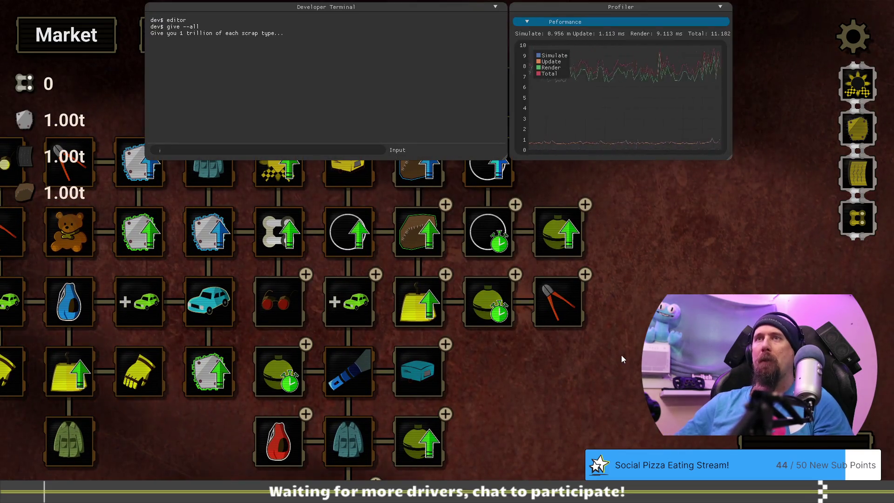
text(load tundra_start)
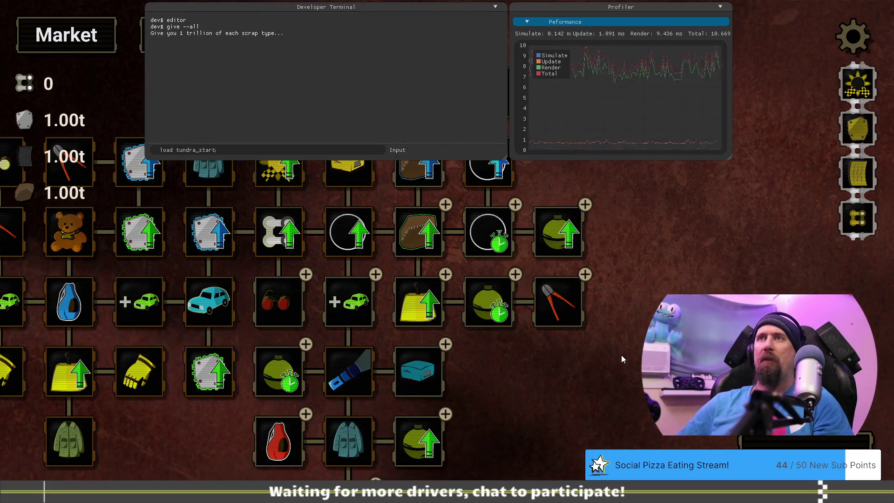
key(Return)
key(grave)
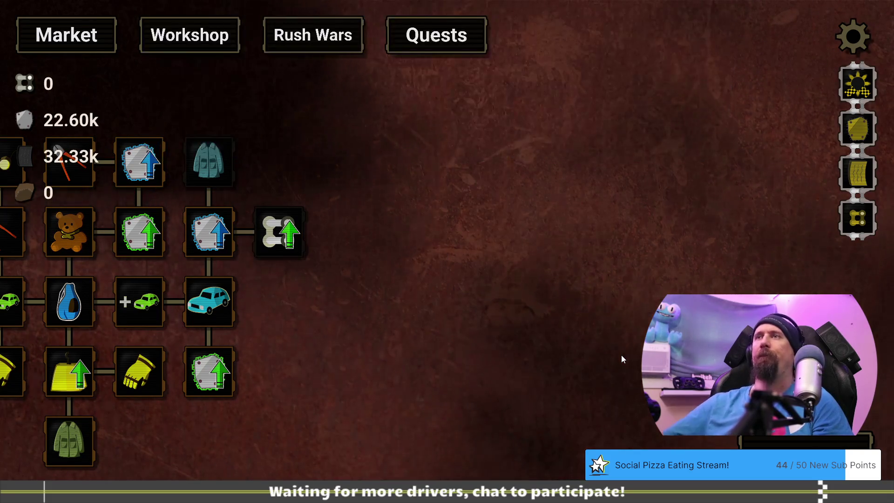
key(grave)
text(give )
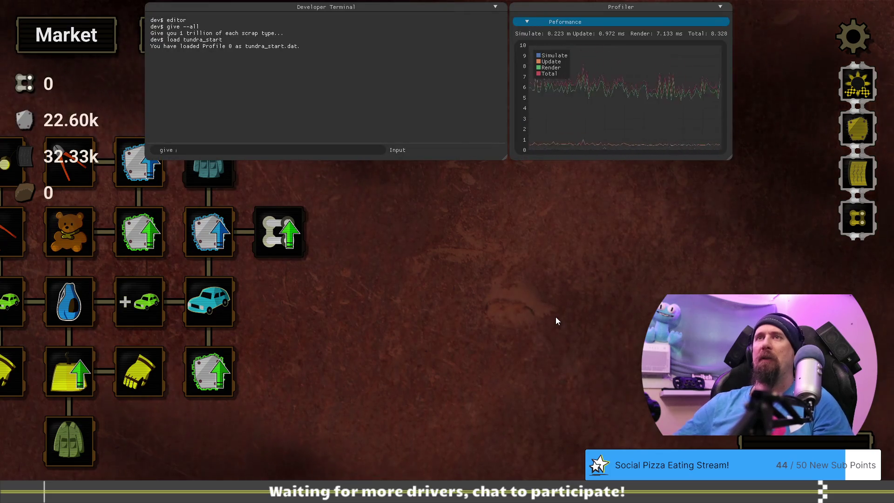
text(--all)
key(Return)
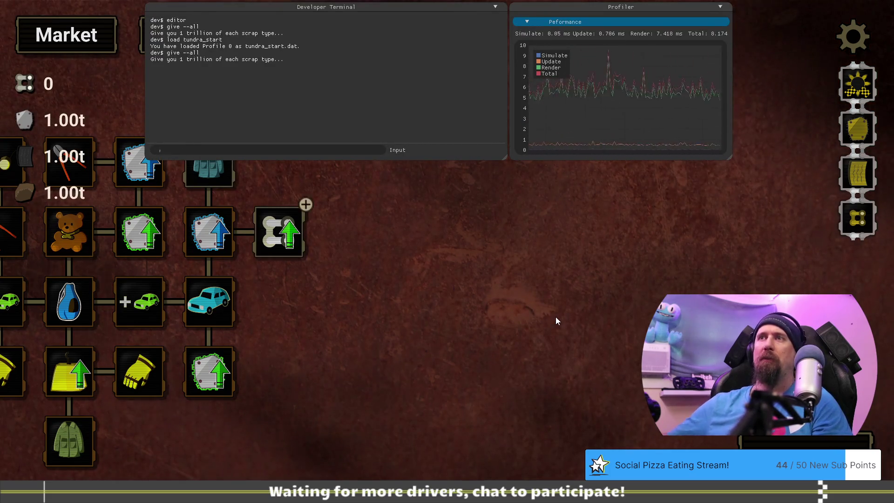
key(grave)
Buy every tundra upgrade, from Winter Coat and Chain Master through to the lower Winter Coat
click(209, 157)
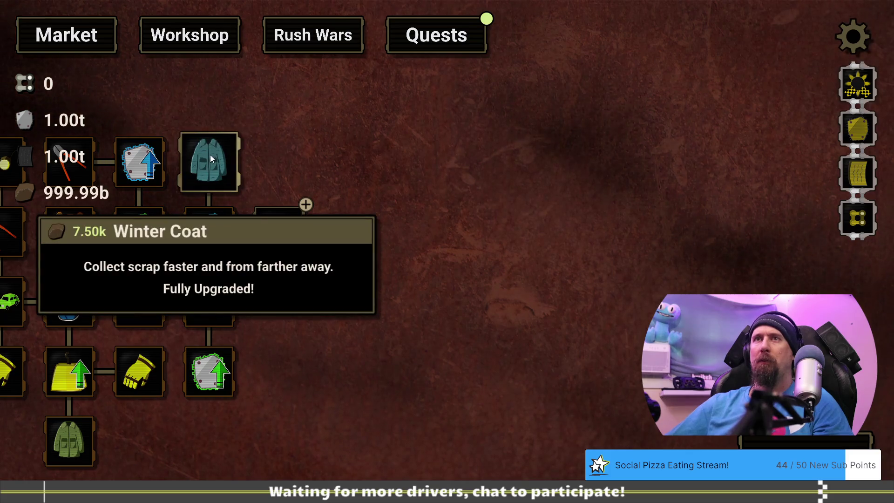
click(359, 196)
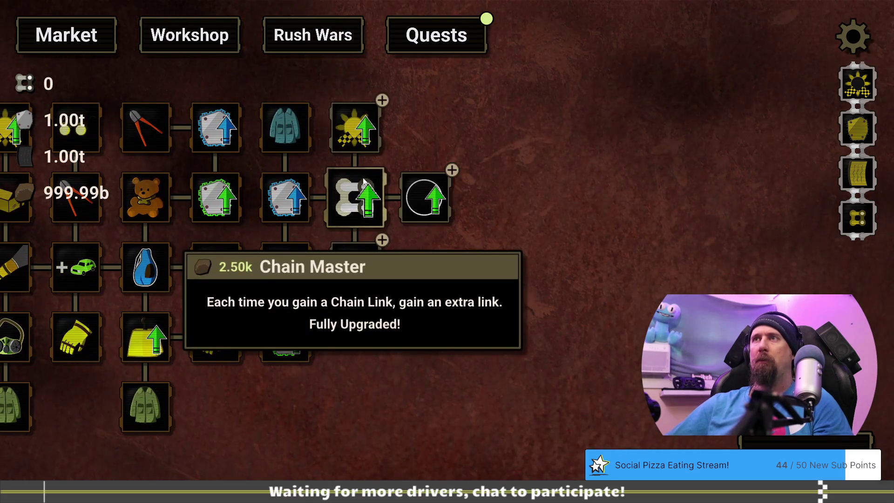
click(420, 188)
click(432, 134)
click(494, 195)
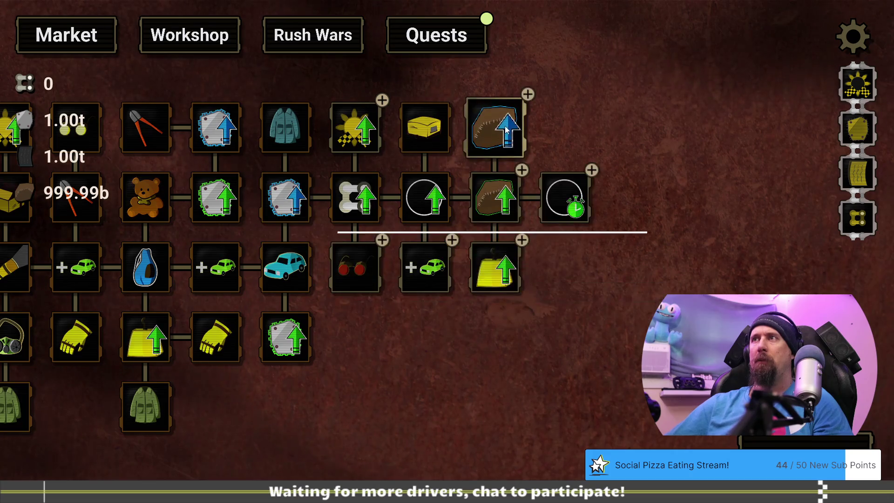
click(559, 189)
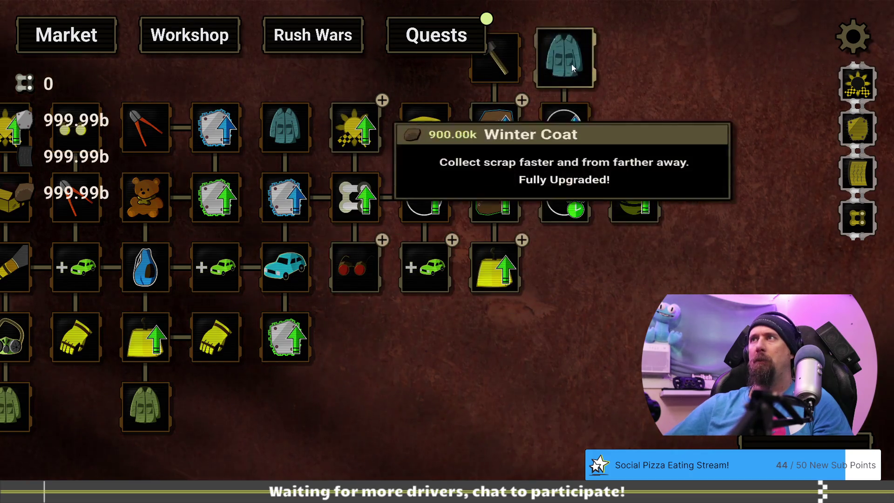
click(451, 265)
click(429, 335)
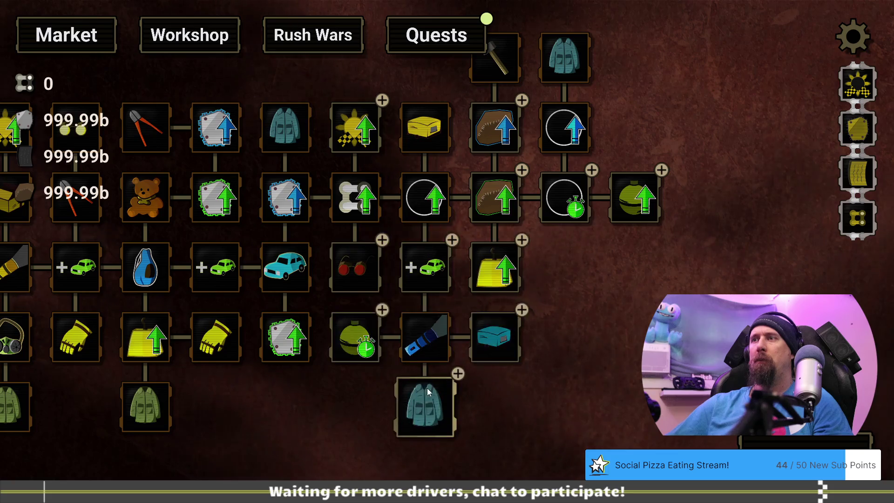
click(425, 395)
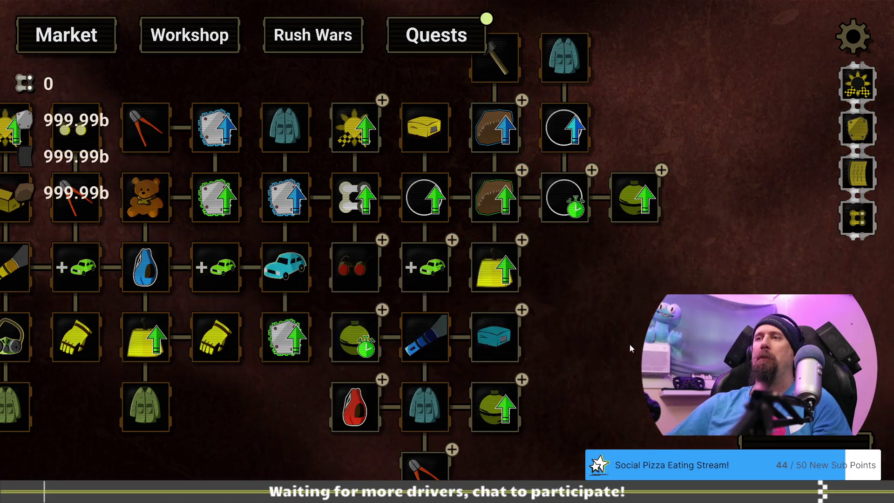
Confirm get looting_radius reports only 78.250, then reload the tundra_start save
key(grave)
text(get)
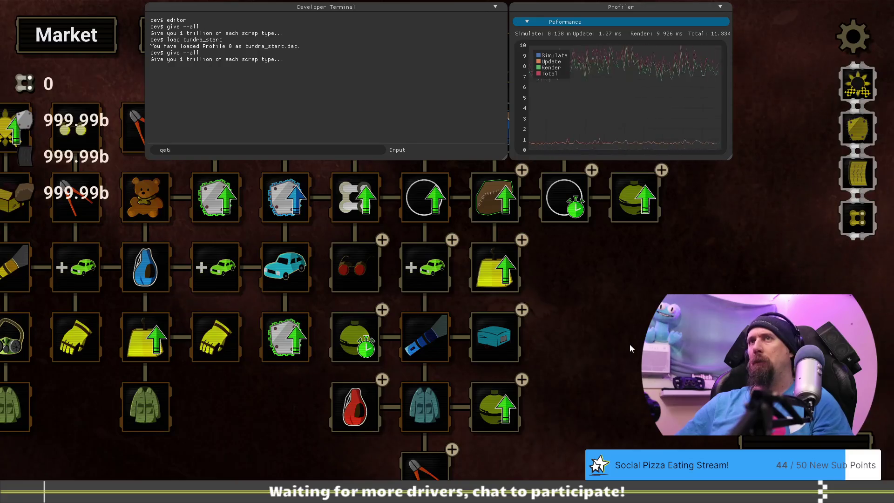
text( loot)
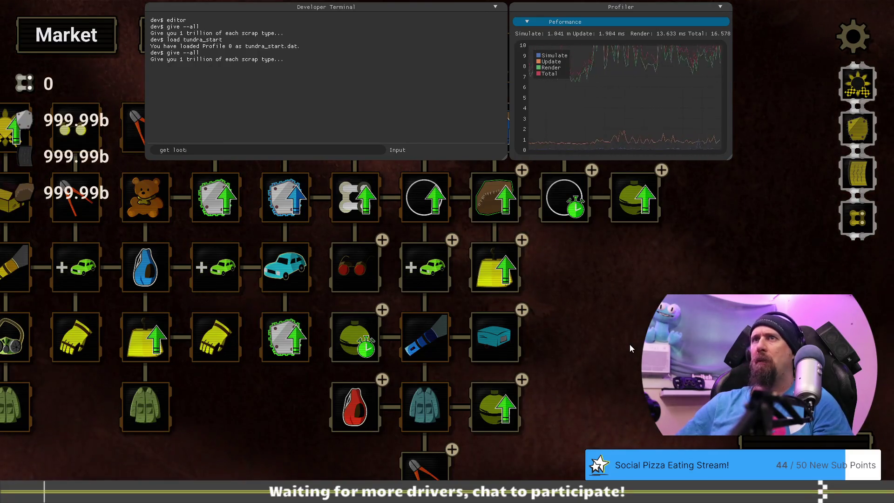
text(ing_radius)
key(Return)
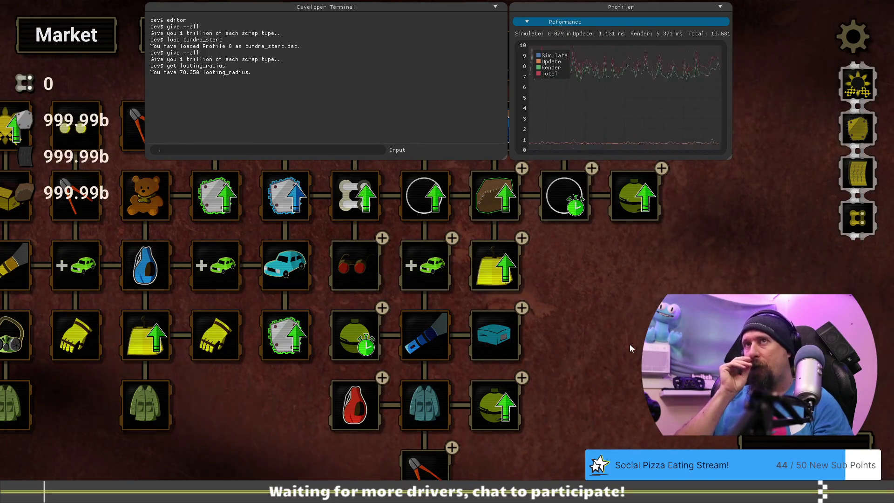
key(grave)
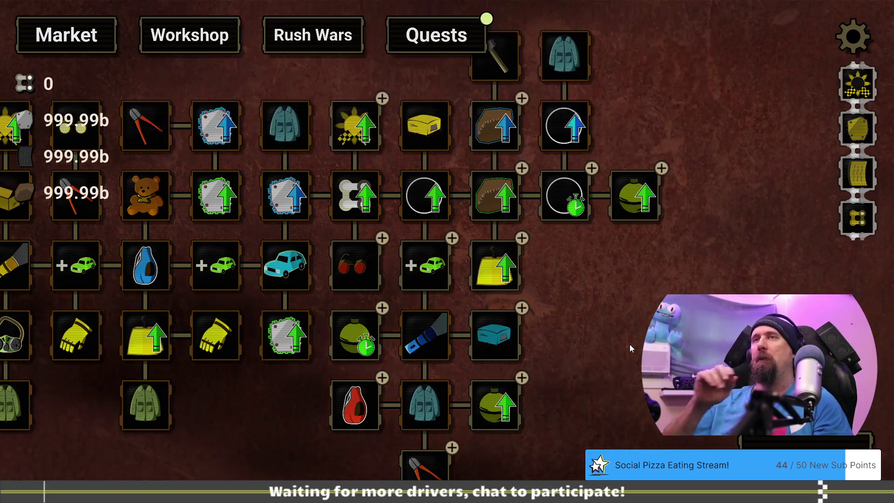
key(grave)
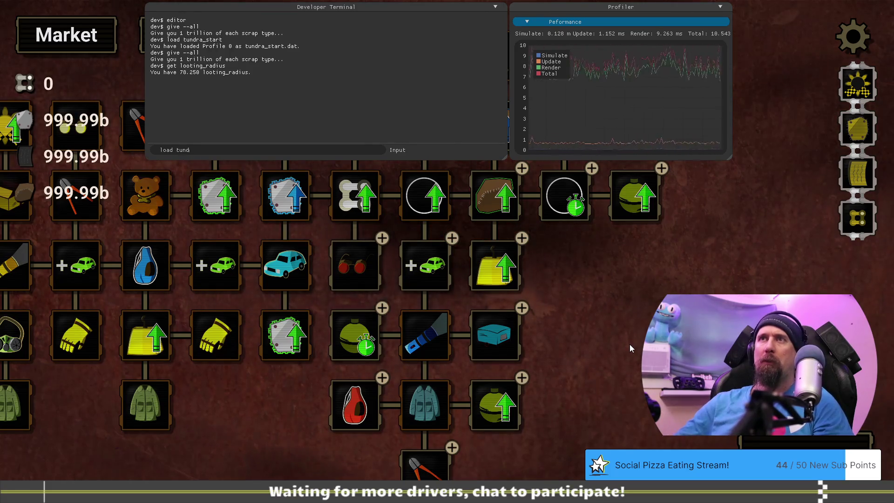
text(rat)
key(Return)
key(grave)
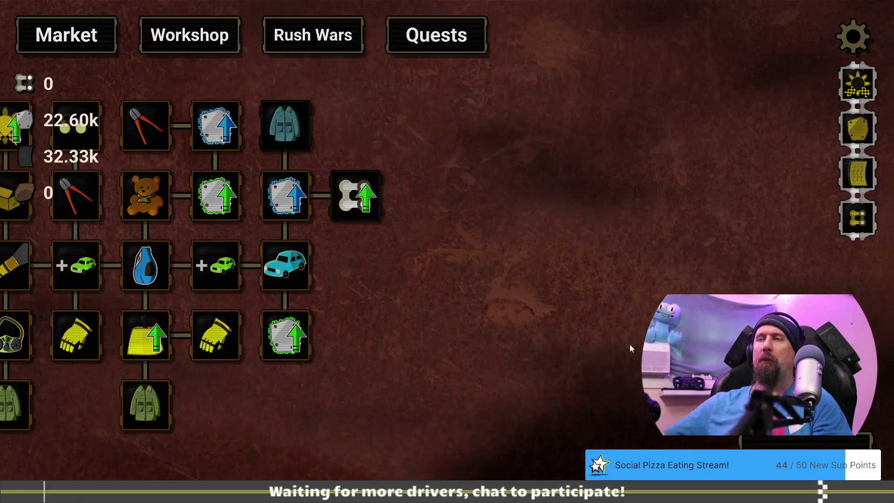
Run the editor command in the terminal to bring up the Upgrade Editor
key(grave)
key(grave)
key(grave)
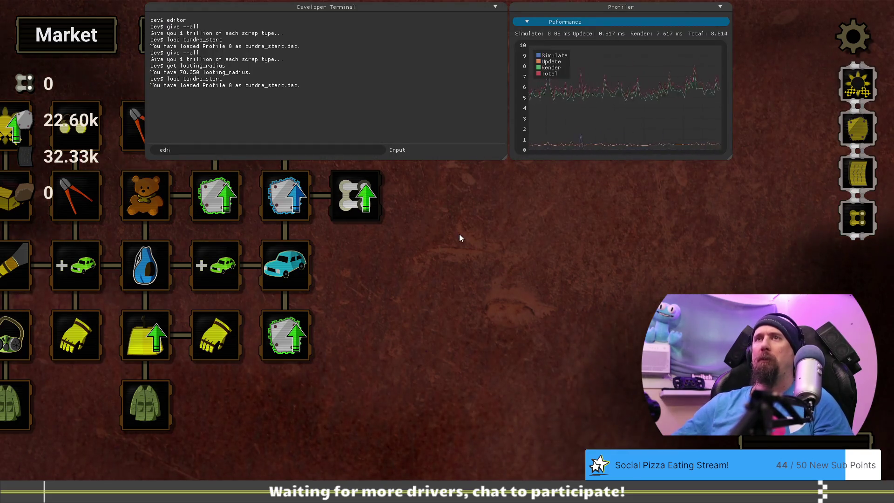
text(tor)
key(Return)
key(grave)
Set the Winter Coat's LOOTING_RADIUS Add to 22 and LOOTING_SPEED Add to 8, then exit the editor
drag(534, 449, 182, 379)
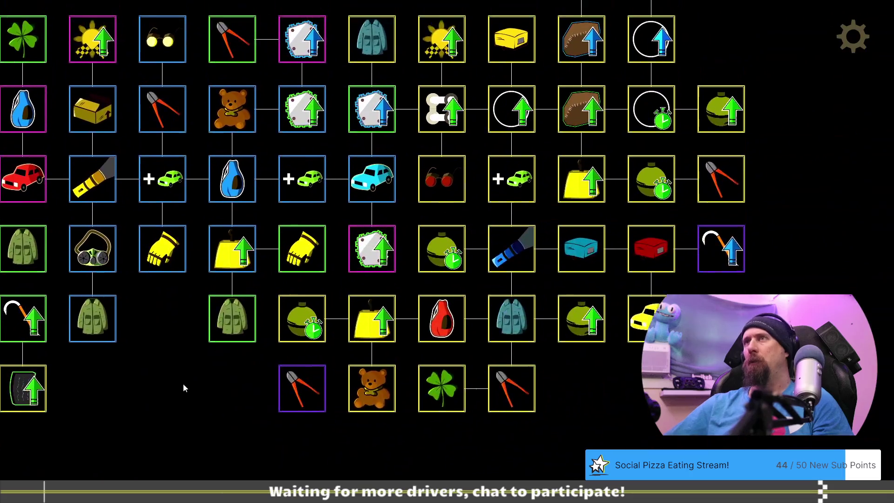
click(381, 60)
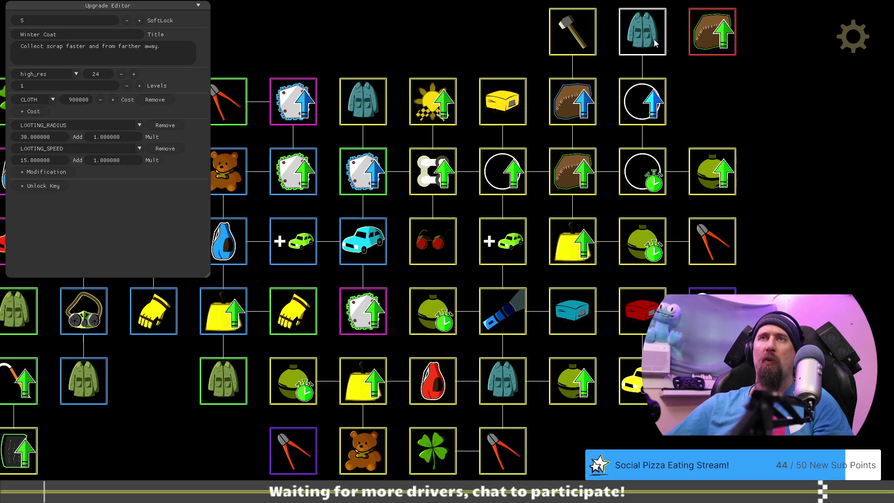
mouse_move(506, 385)
mouse_down()
mouse_move(520, 293)
mouse_move(538, 263)
mouse_up()
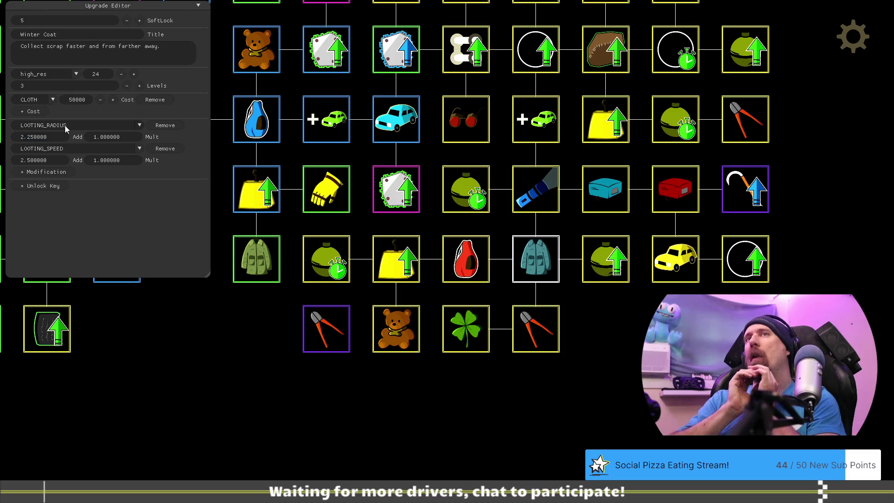
key(grave)
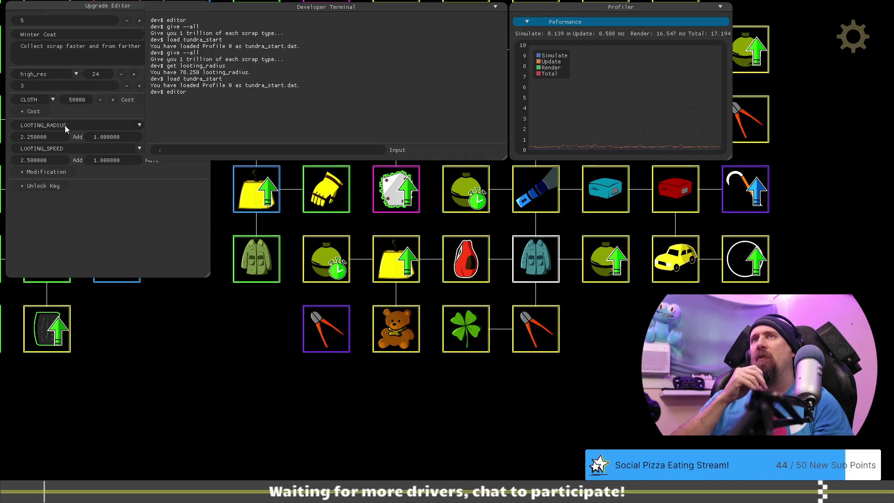
key(grave)
text(3)
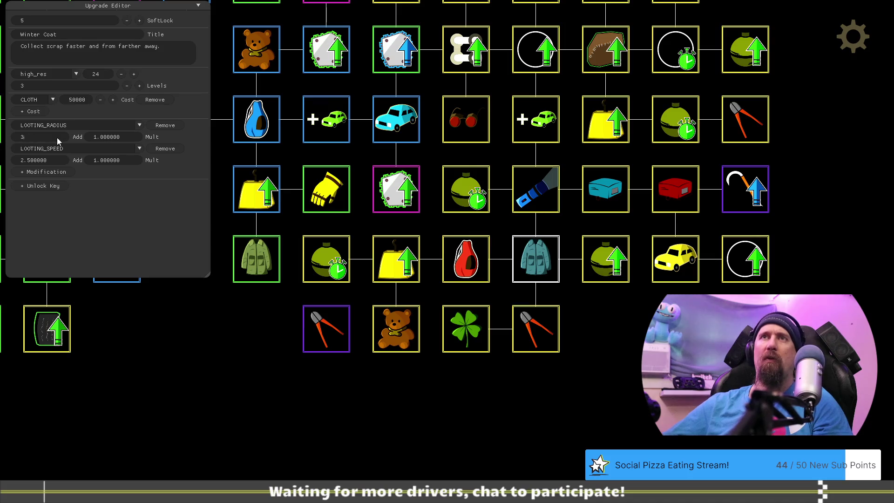
key(BackSpace)
text(22)
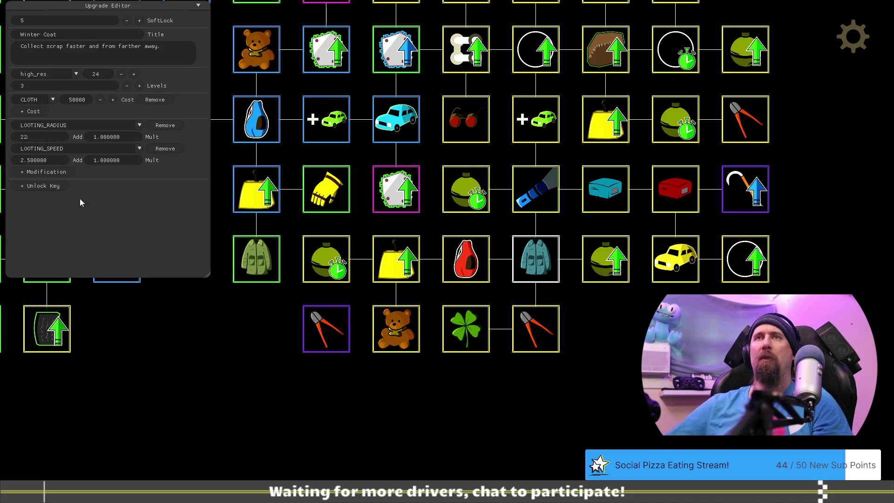
click(101, 223)
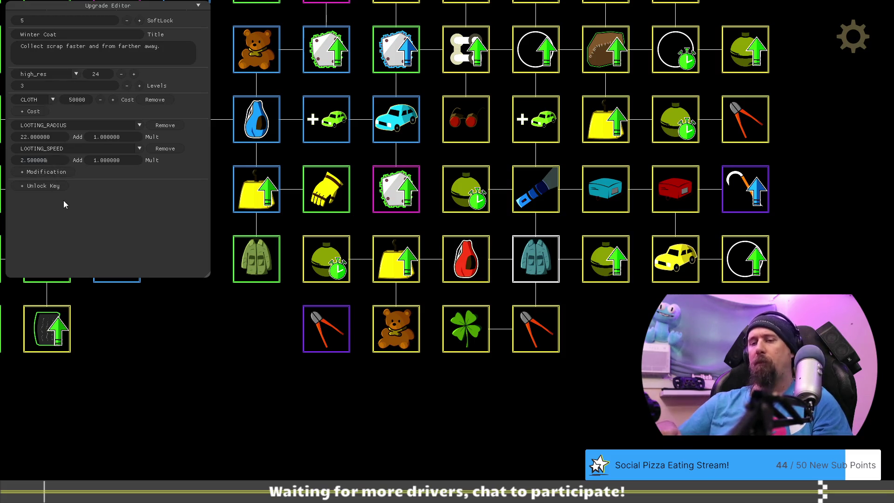
key(BackSpace)
key(BackSpace)
key(BackSpace)
text(8)
click(286, 420)
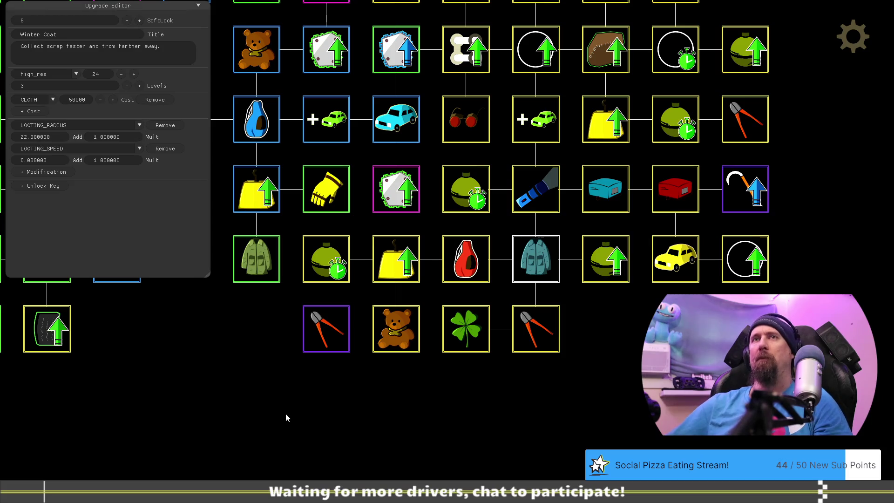
key(Escape)
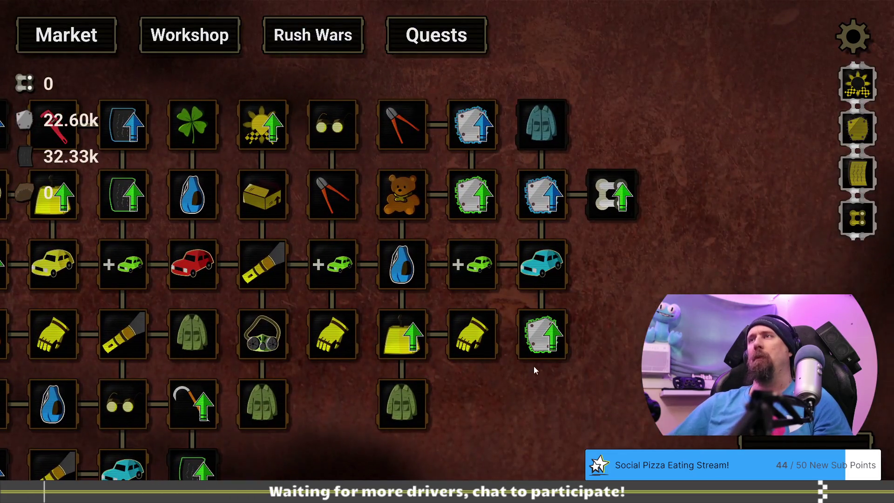
Grant a trillion of every scrap type with give --all
mouse_move(523, 119)
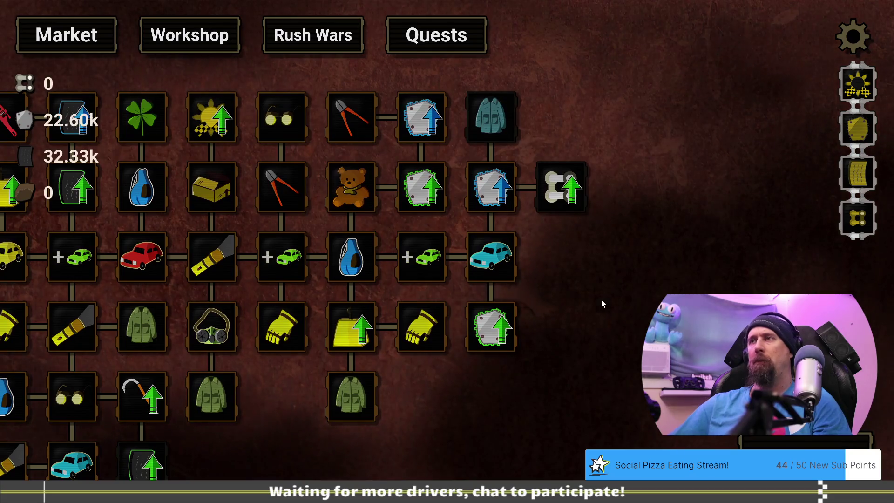
drag(602, 299, 491, 315)
key(grave)
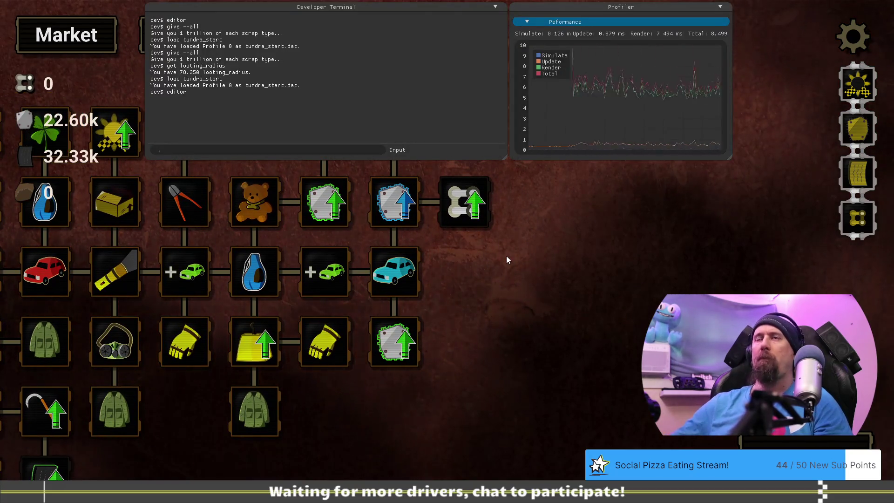
text(give --all)
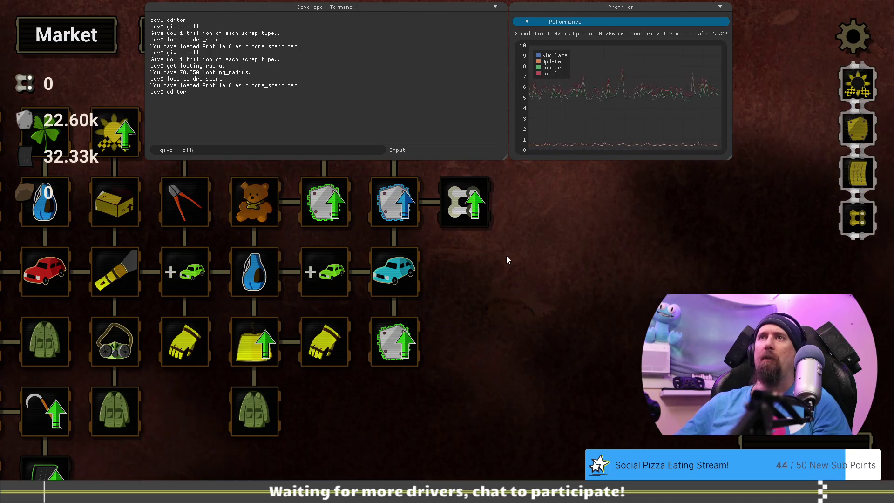
key(Return)
key(grave)
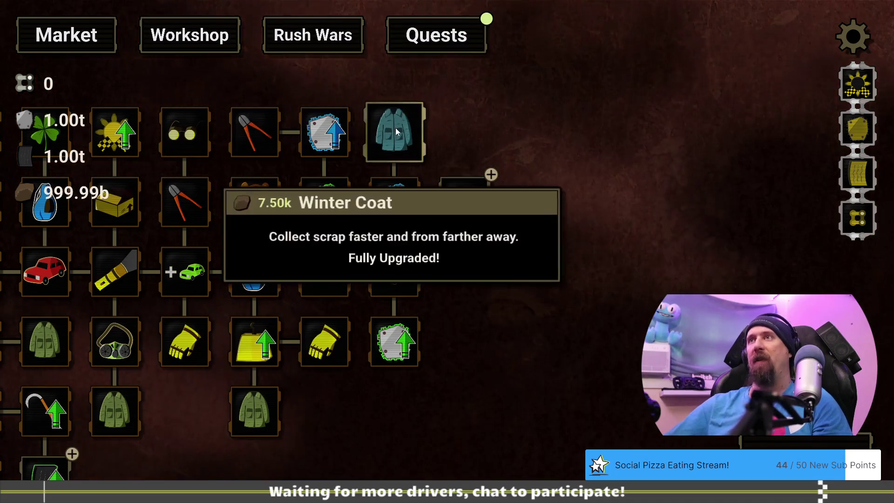
Buy the tundra upgrades: chain link, circle, yellow box, leather sack, timer, car and flashlight
click(465, 200)
click(533, 200)
click(544, 135)
click(604, 198)
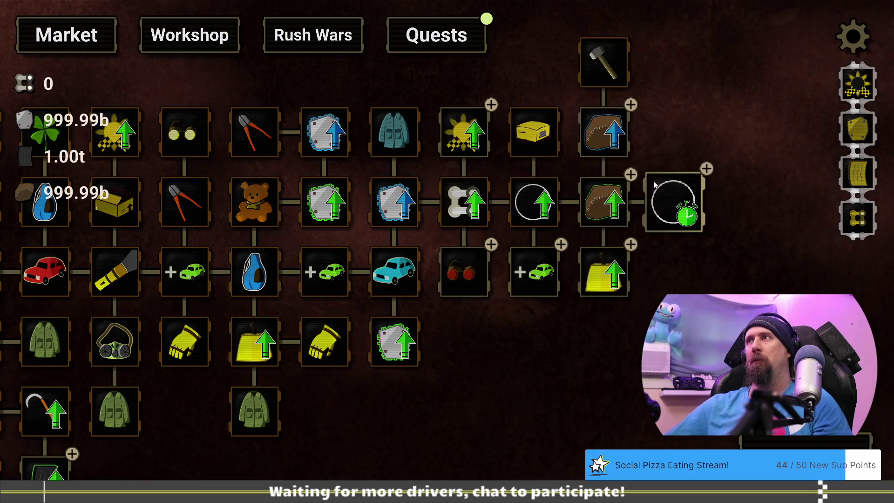
click(666, 196)
click(667, 138)
click(552, 278)
click(536, 345)
click(536, 412)
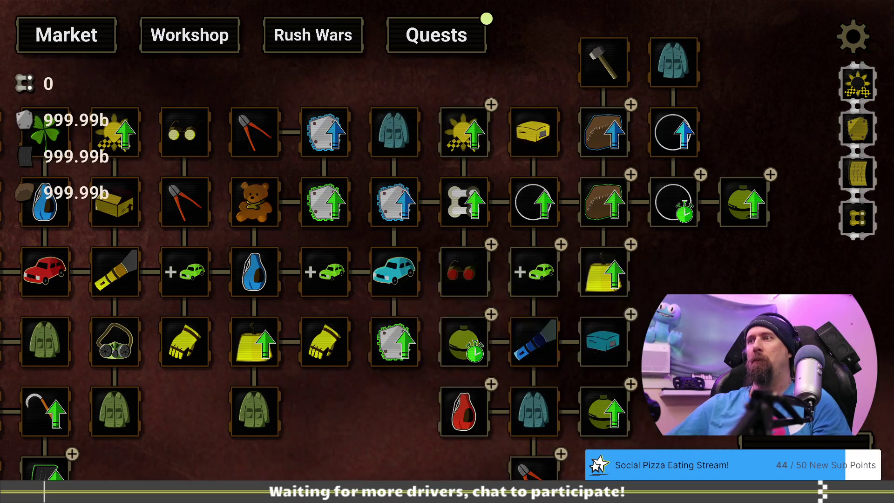
key(grave)
text(get)
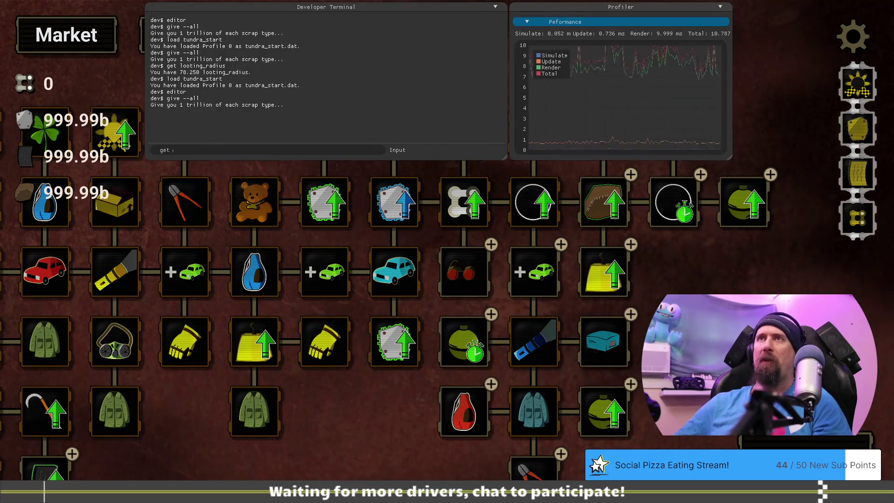
Query looting_radius, which now reports 137.500, and look over more of the upgrade tree
text(looting_r)
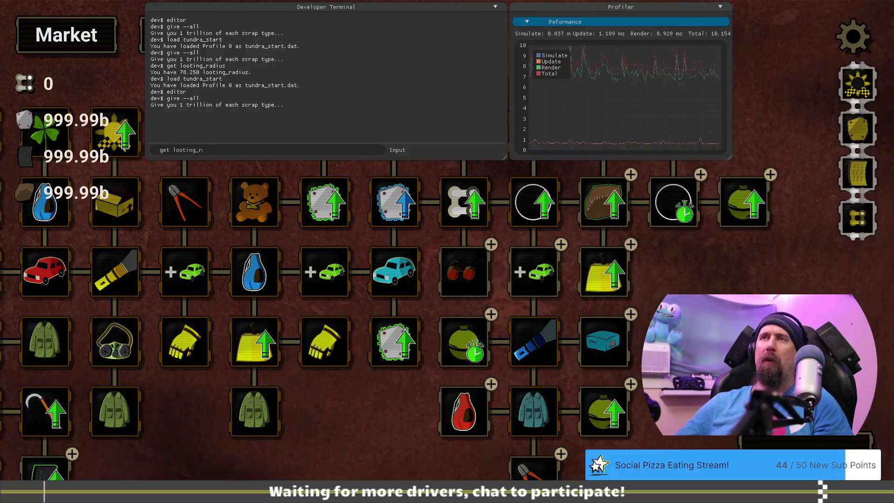
text(adius)
key(Return)
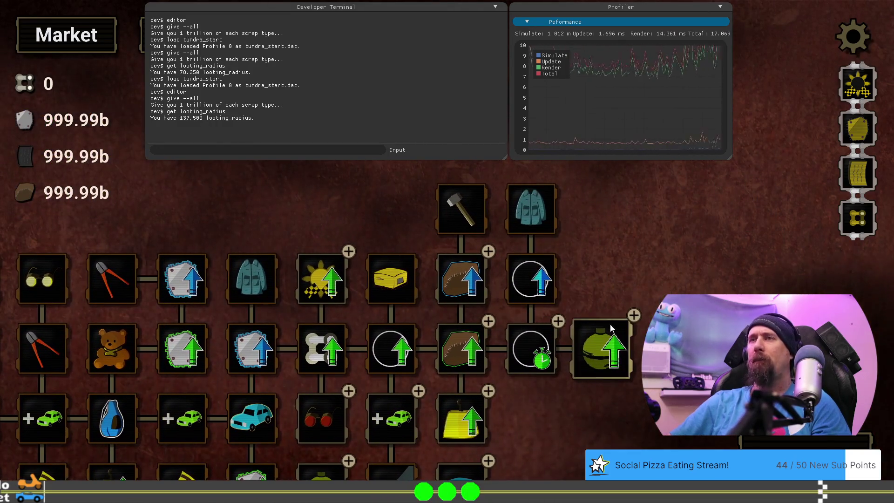
mouse_move(610, 409)
mouse_down()
mouse_move(582, 246)
mouse_move(581, 292)
mouse_up()
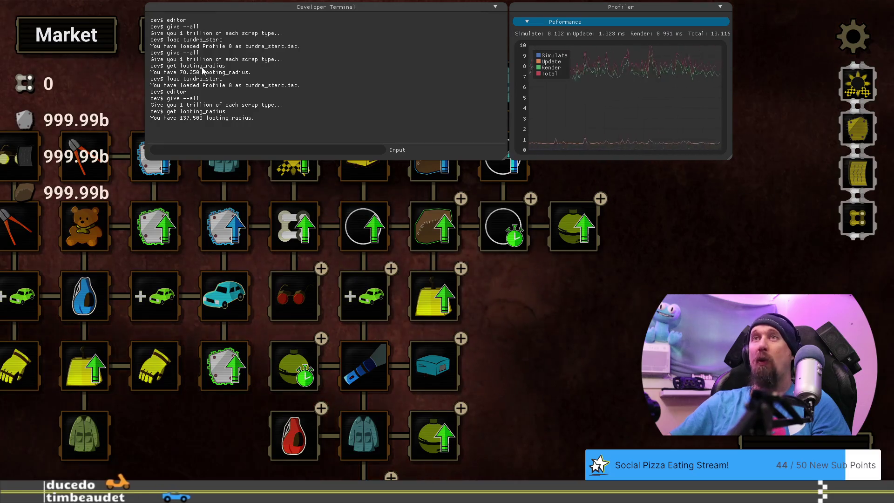
key(grave)
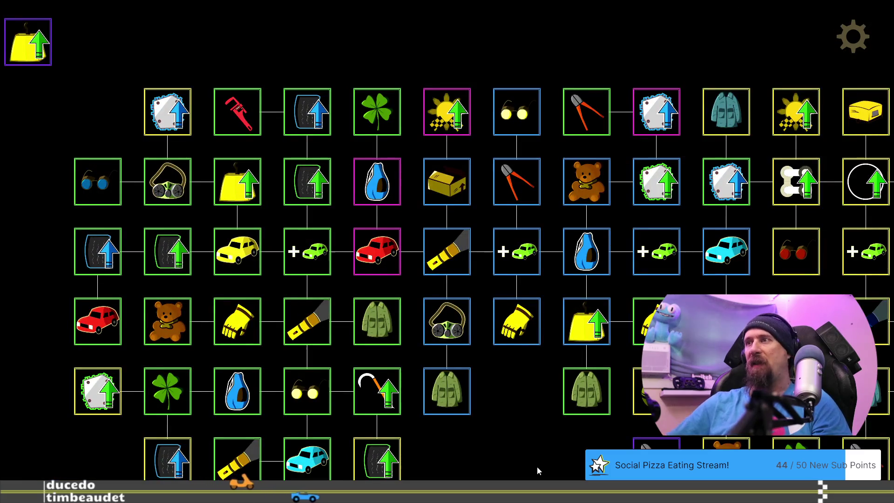
Inspect the Winter Coat node's settings in the editor, then go back to the game with the terminal open
drag(538, 466, 262, 379)
mouse_move(634, 377)
mouse_down()
mouse_move(534, 394)
mouse_move(474, 386)
mouse_up()
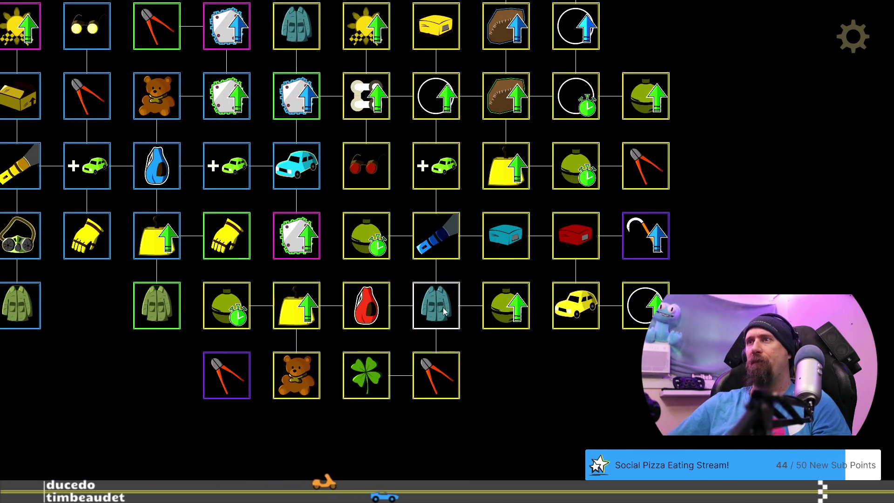
click(444, 311)
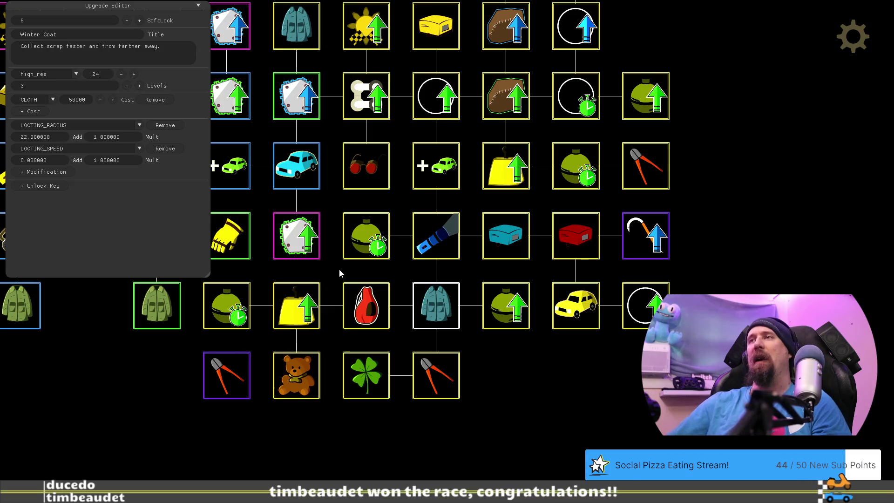
drag(339, 269, 359, 275)
key(grave)
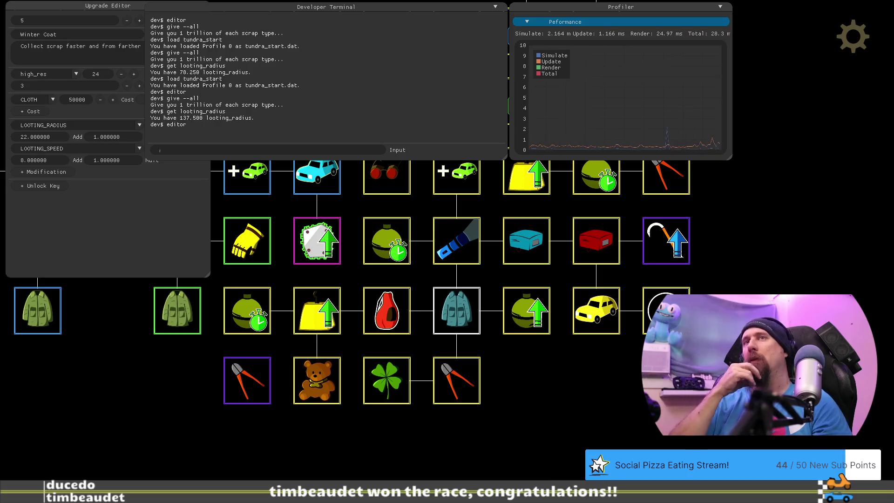
key(grave)
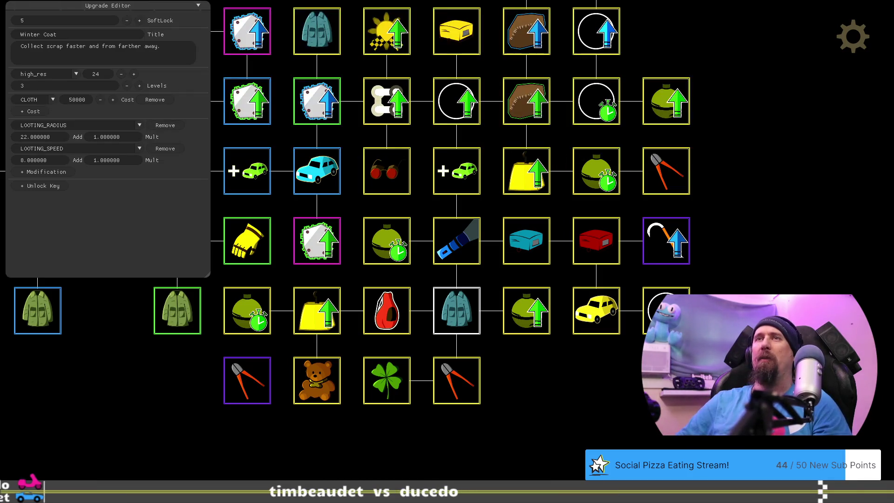
key(Escape)
key(grave)
text(load tundra)
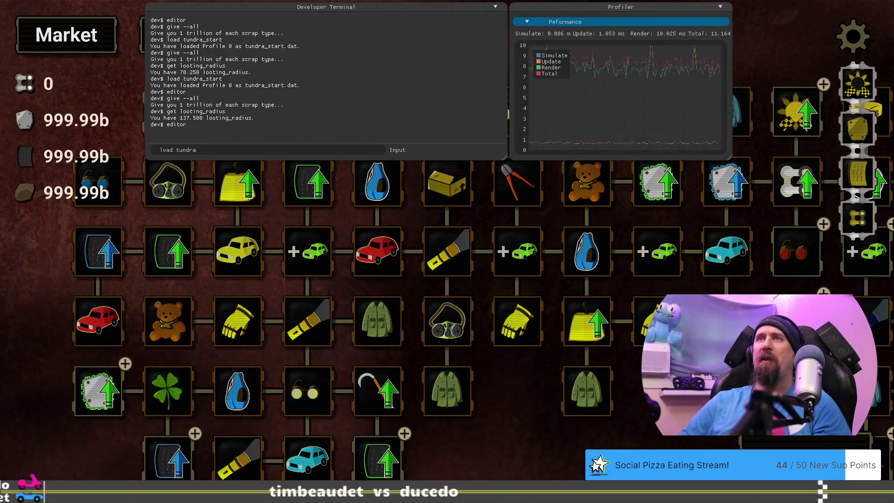
Load tundra_start, check looting radius is 21.250, and grant all scrap with give --all
text(_start)
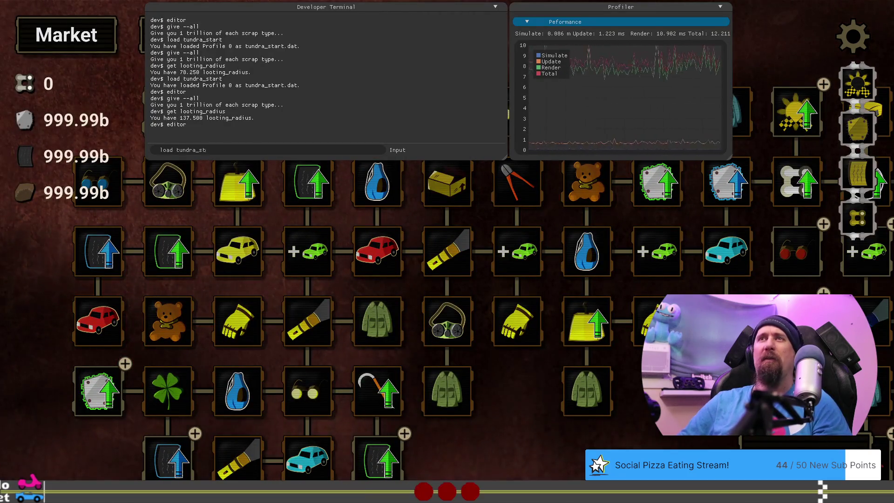
key(Return)
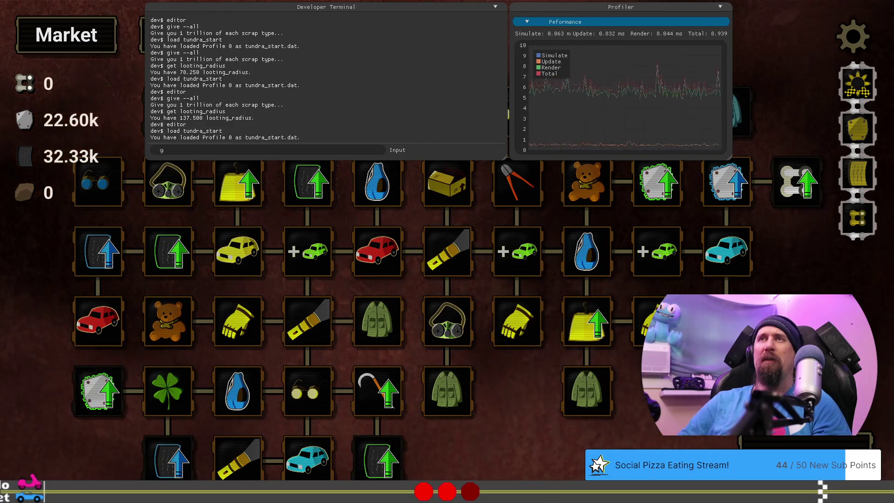
text(et loot)
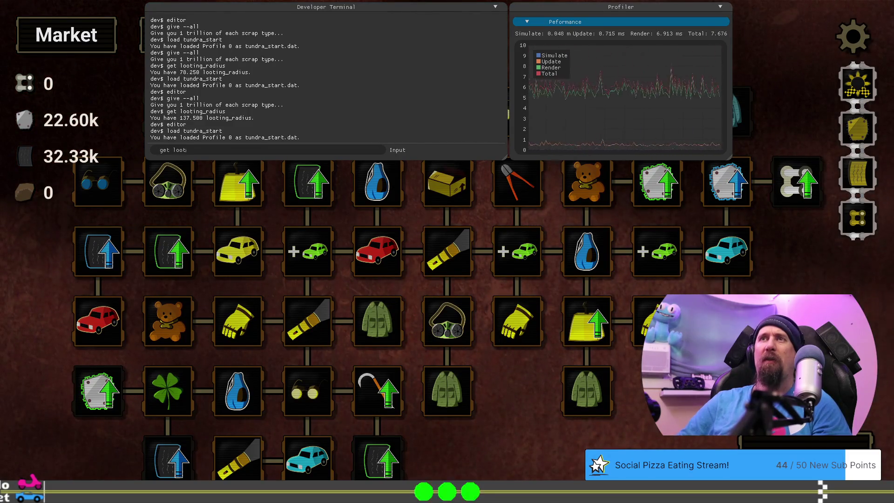
text(ing_radius)
key(Return)
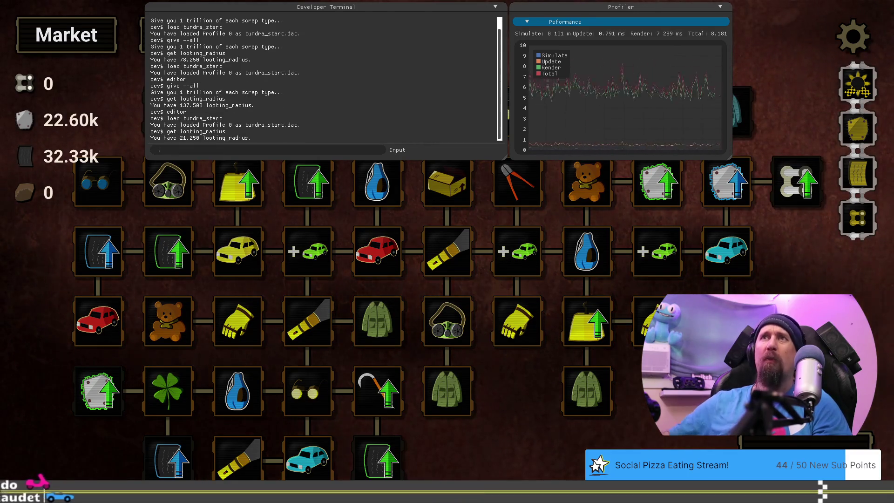
text(give --all)
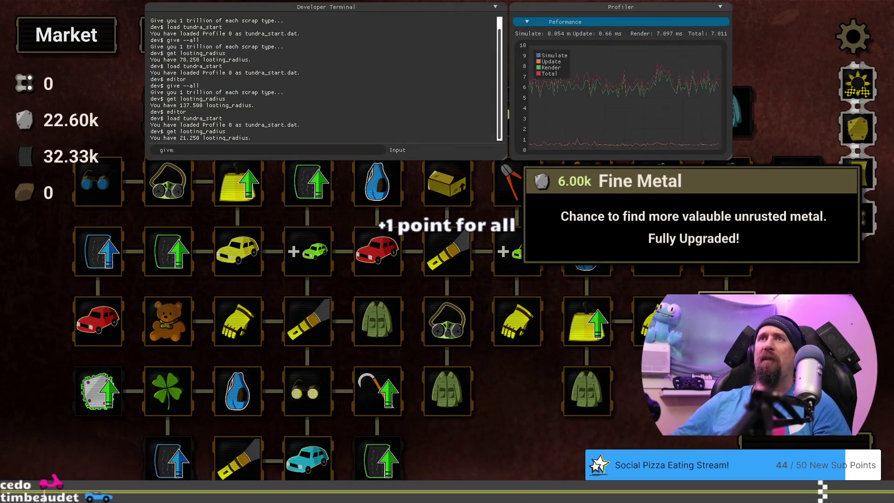
key(Return)
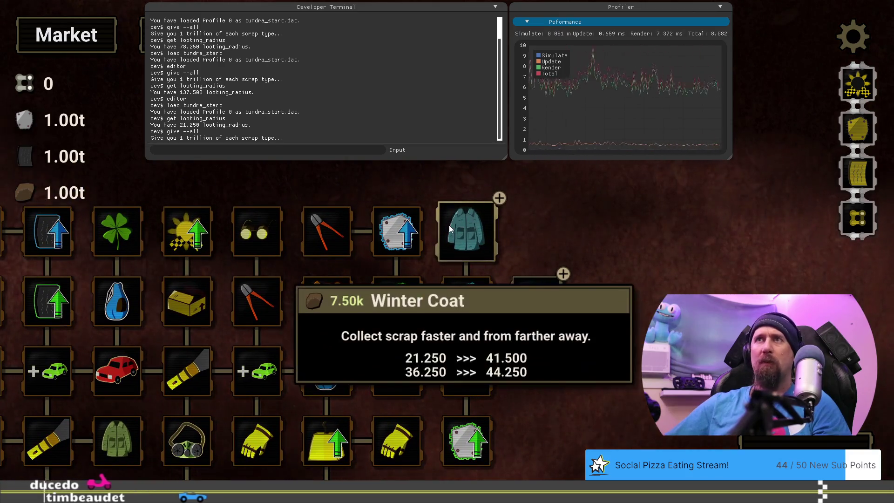
Buy Winter Coat and confirm the looting radius rises to 41.500
click(449, 225)
click(349, 147)
text(get l)
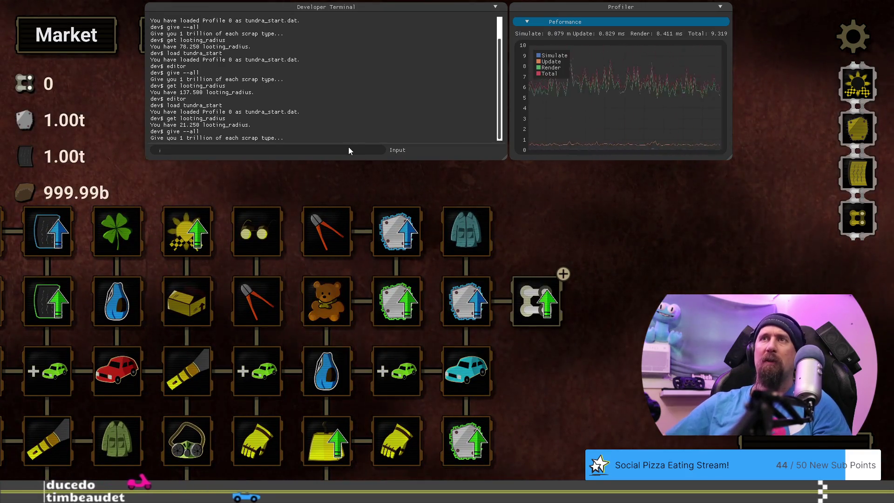
text(ooting_radius)
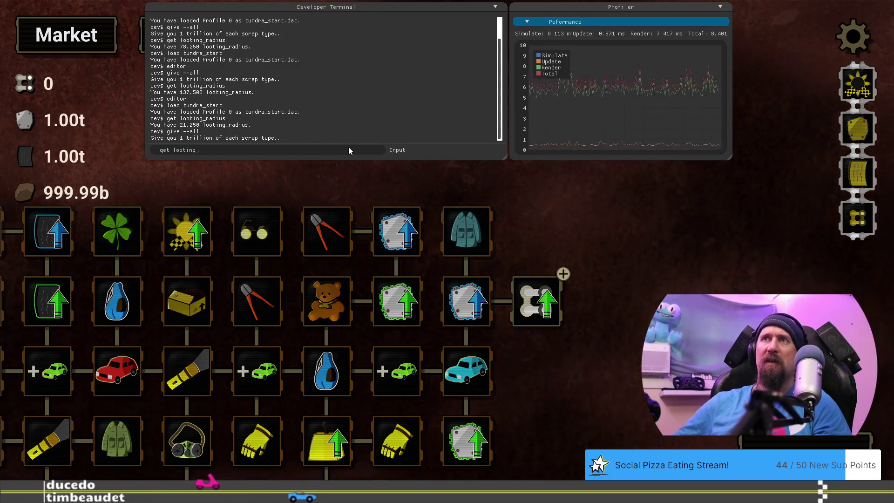
key(Return)
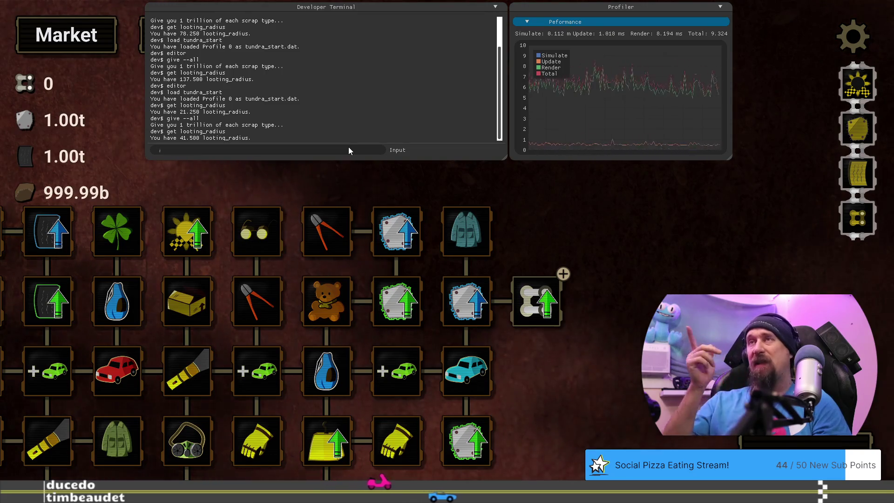
Reload tundra_start and open Winter Coat in the Upgrade Editor, showing radius add 20.25
text(load_t)
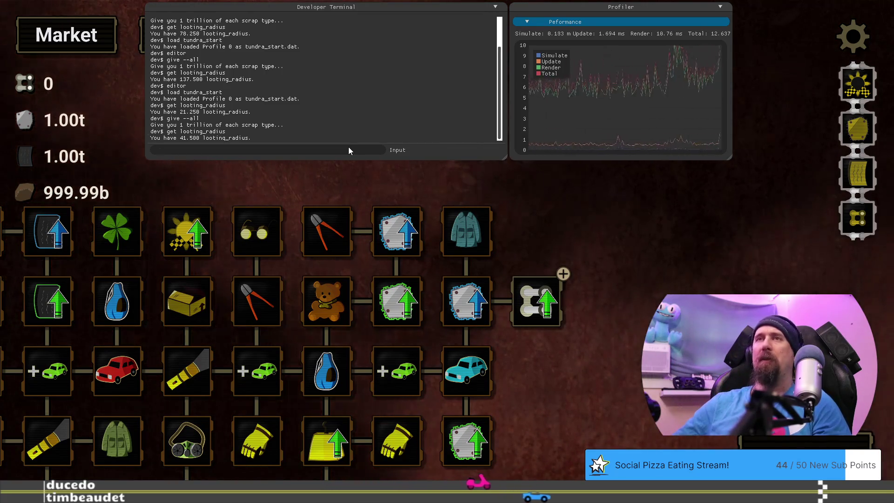
text(undra_)
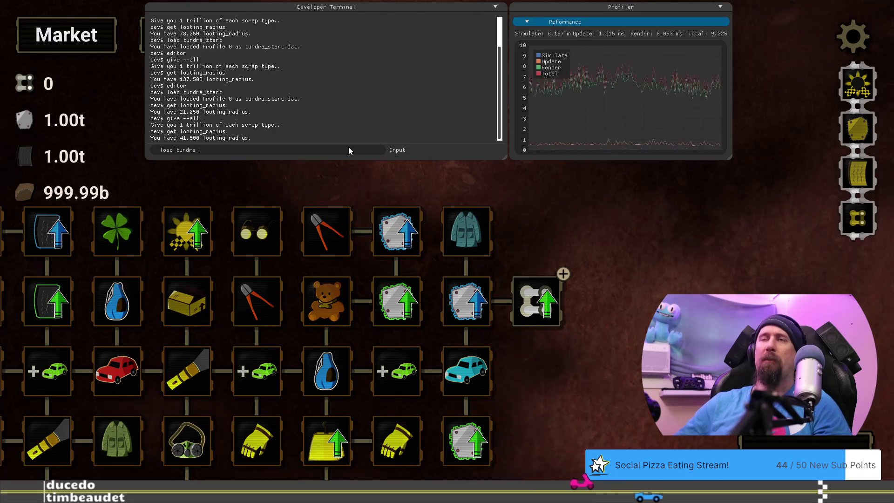
key(BackSpace)
key(BackSpace)
key(BackSpace)
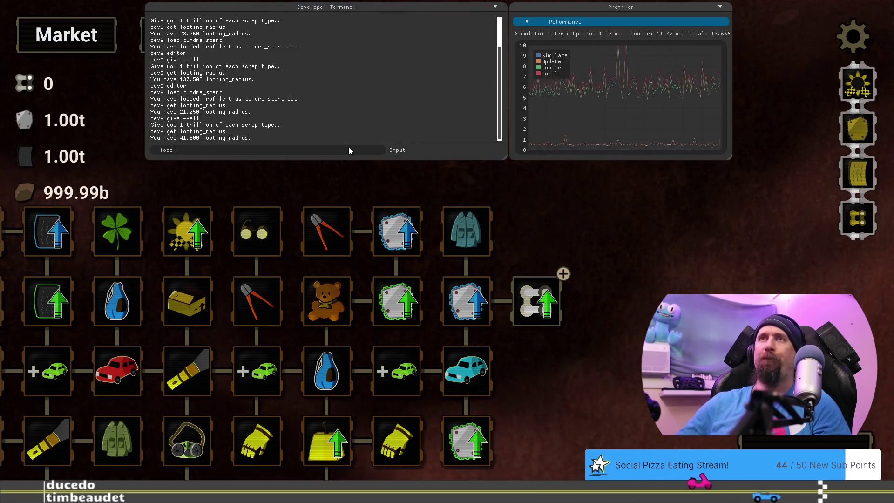
text(tundra_s)
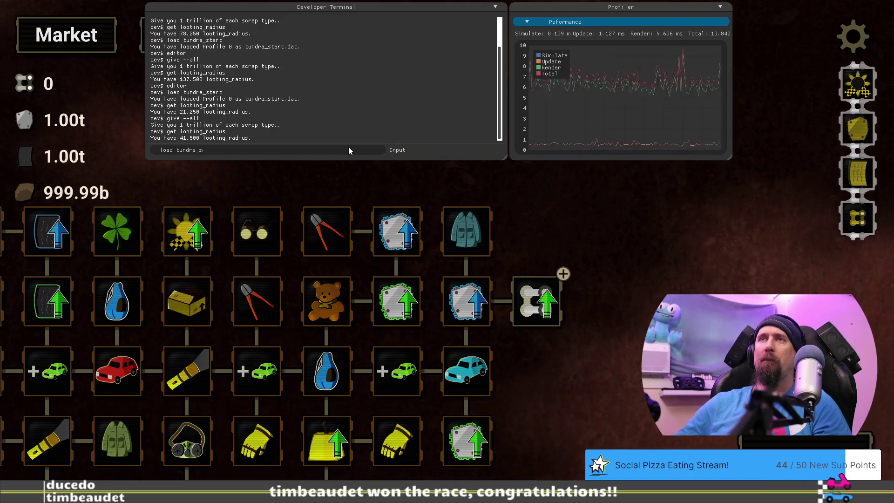
key(Tab)
key(Return)
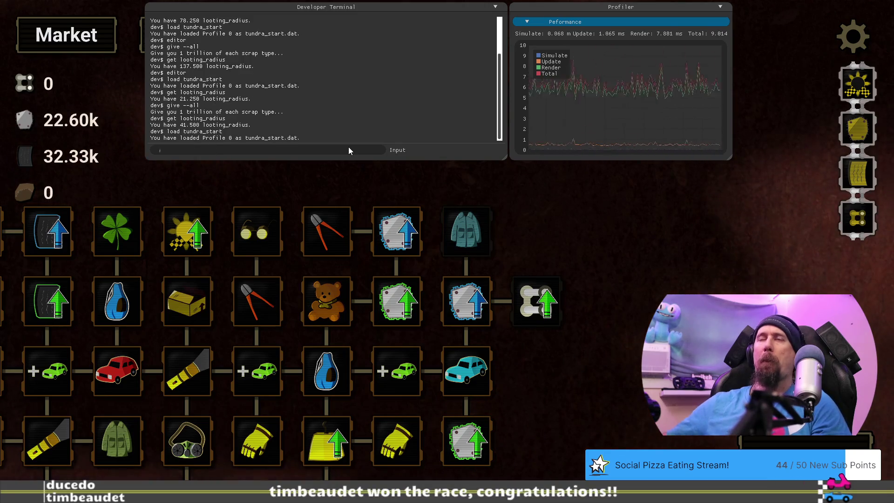
text(editor)
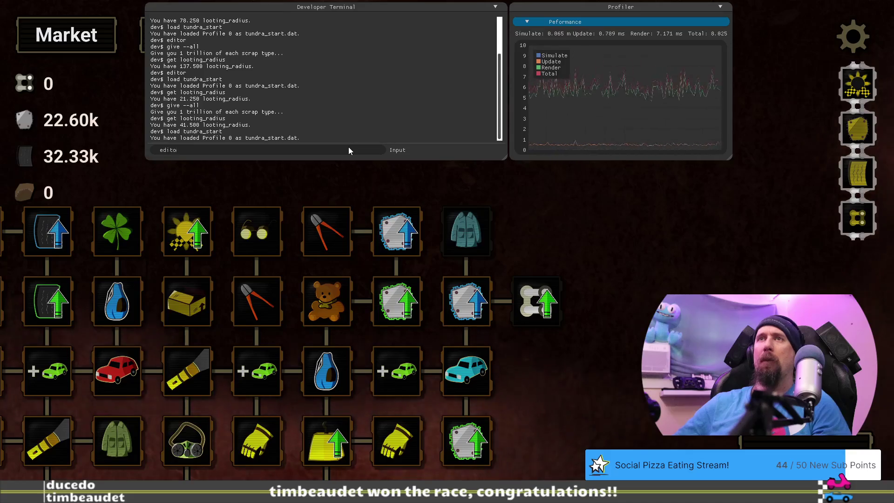
key(Return)
key(grave)
click(715, 106)
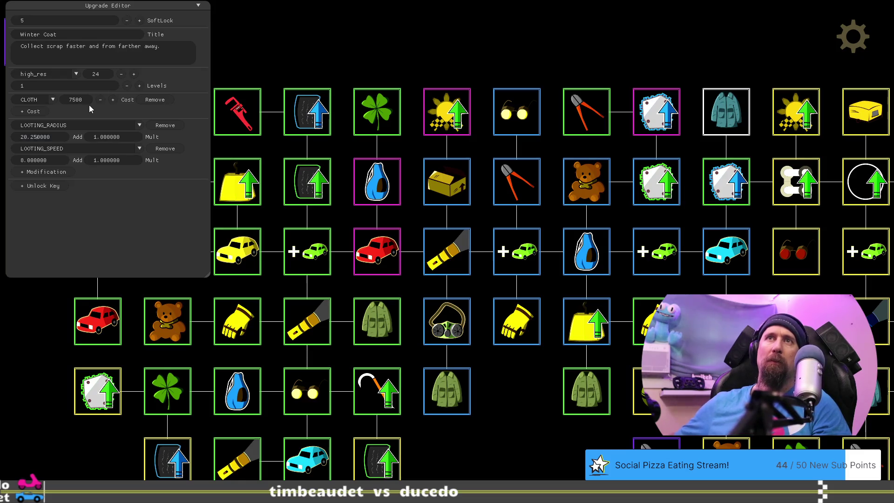
Change Winter Coat's LOOTING_RADIUS add from 20.25 to 20.75 and leave the editor
key(BackSpace)
text(7)
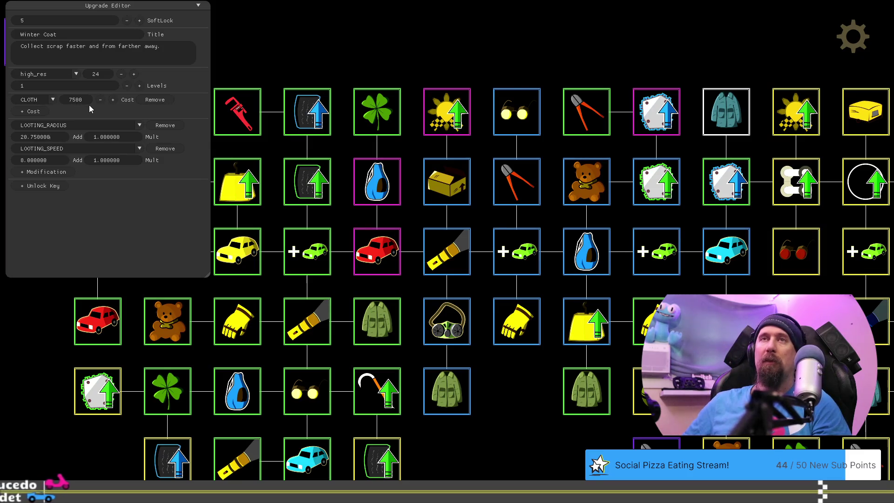
key(F1)
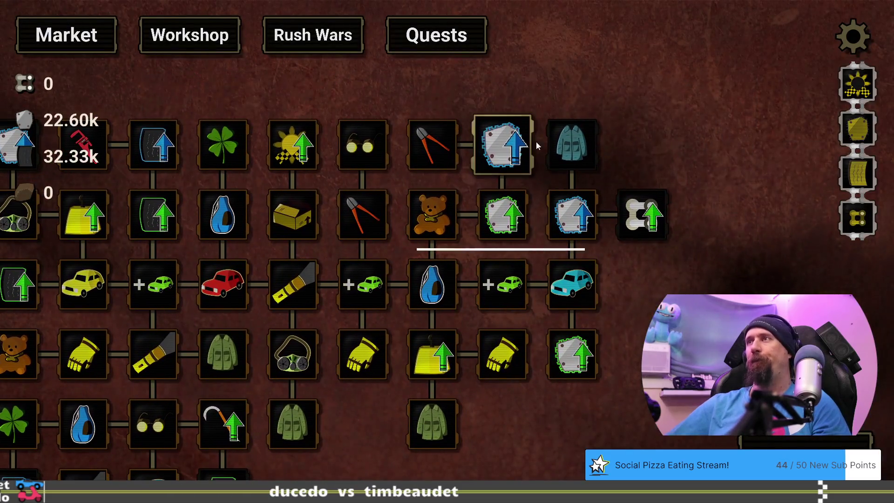
Run give --all, buy the first Winter Coat level, and confirm looting radius reads 42
mouse_move(563, 159)
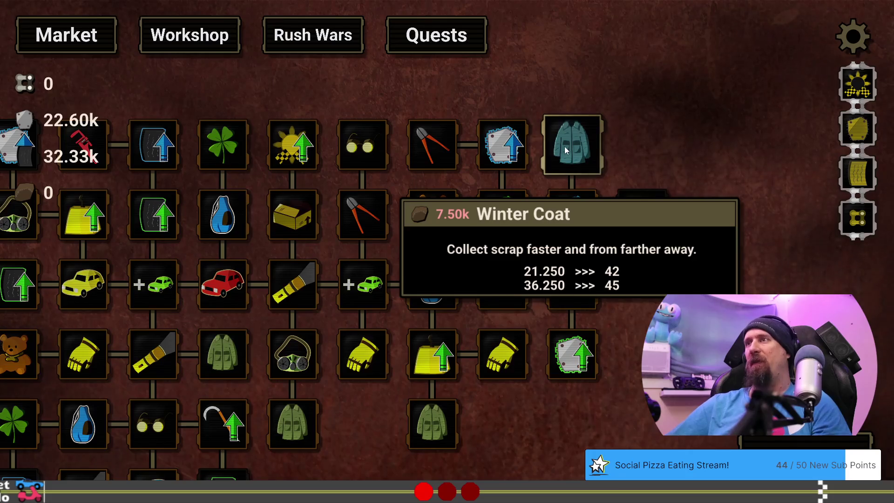
key(grave)
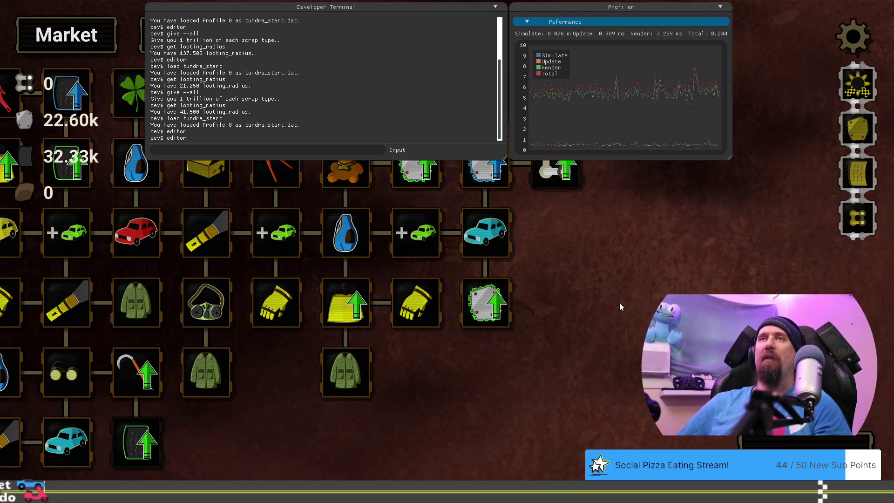
text(givall)
key(Return)
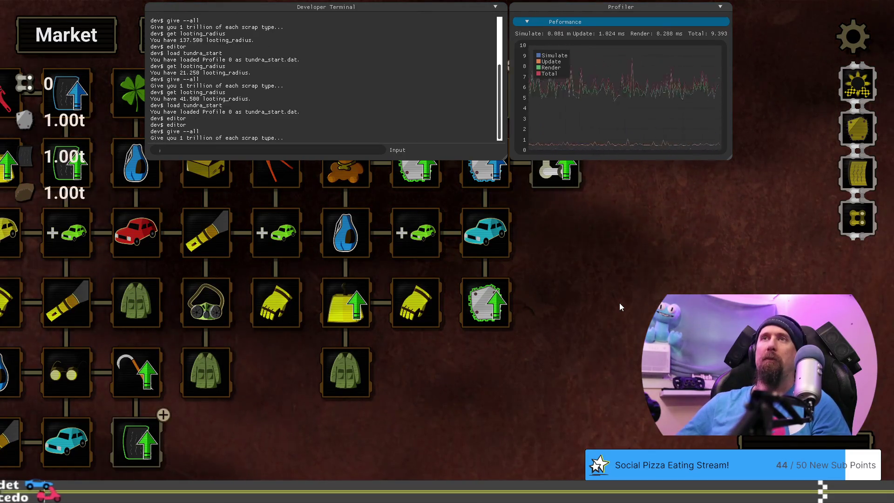
key(grave)
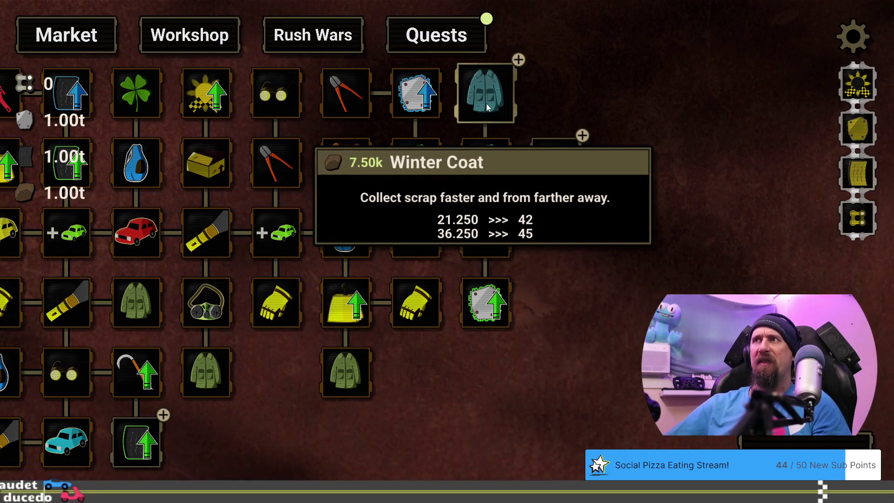
click(486, 104)
key(grave)
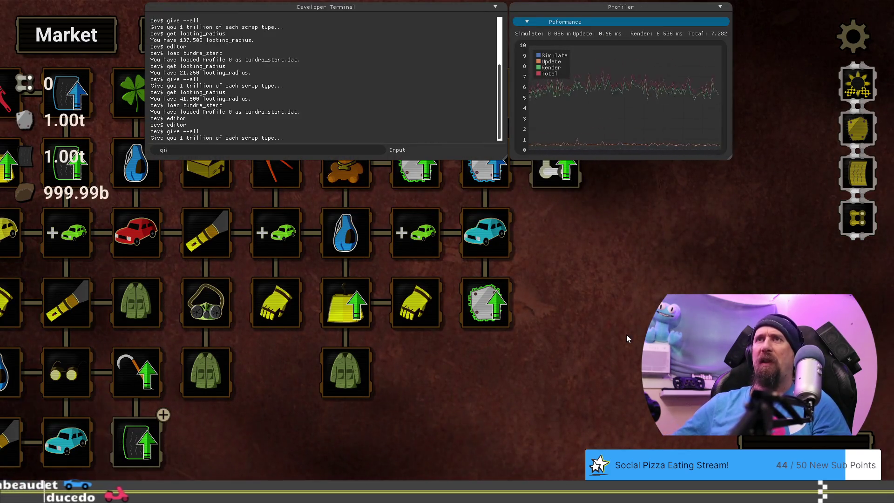
text(get looting_r)
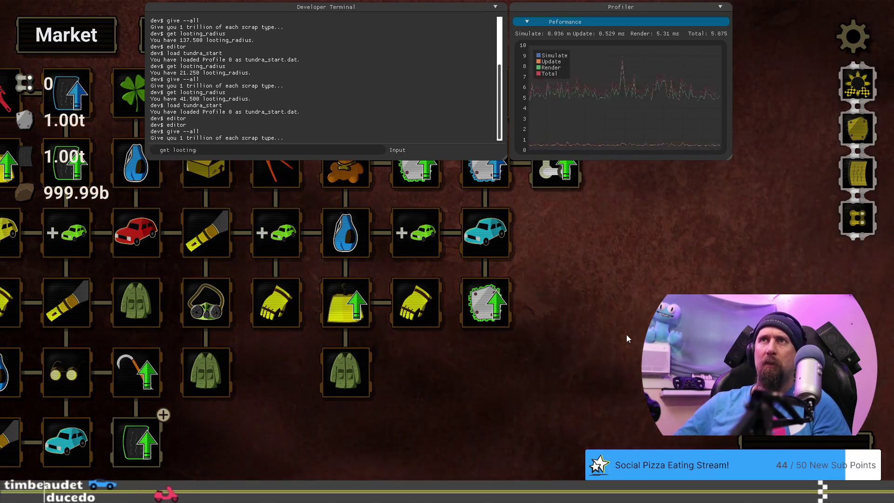
text(adius)
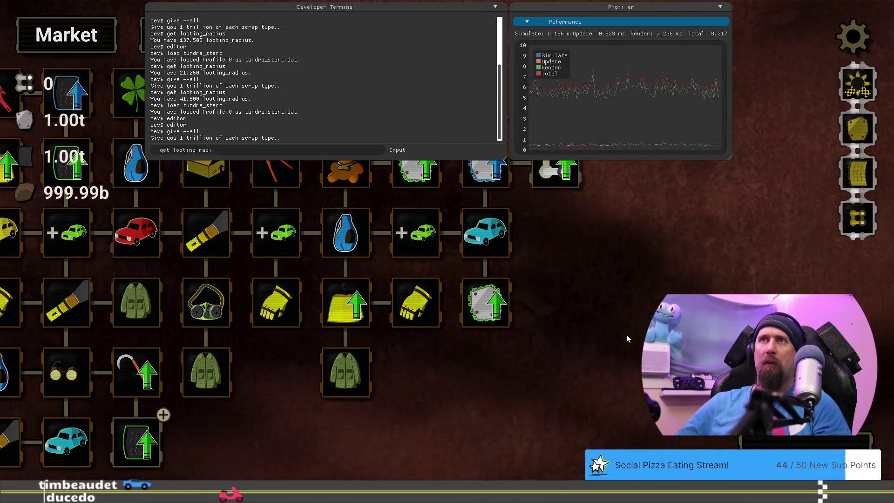
key(Return)
key(grave)
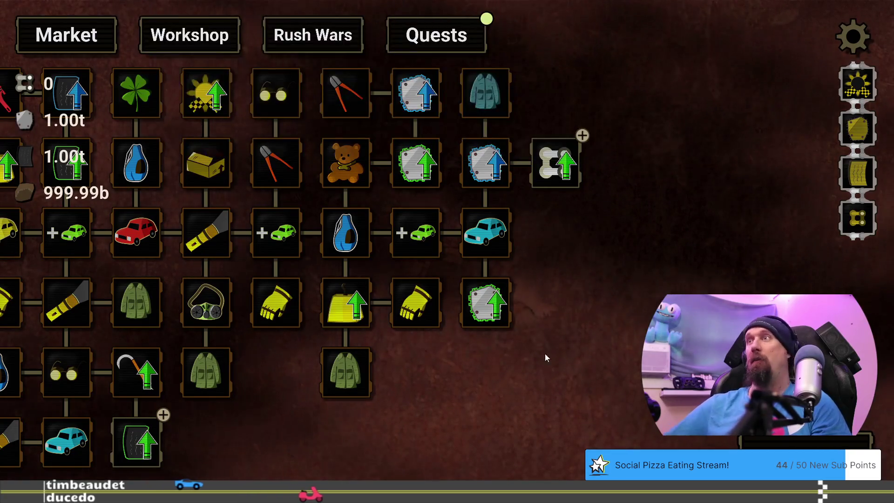
Buy the upgrades up to the next Winter Coat level and confirm looting radius of 72
click(521, 205)
click(590, 204)
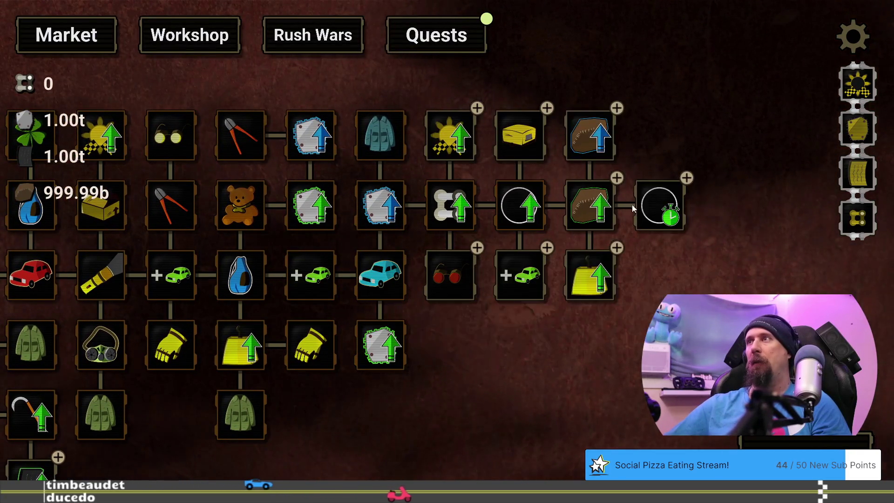
click(660, 205)
click(660, 135)
click(656, 64)
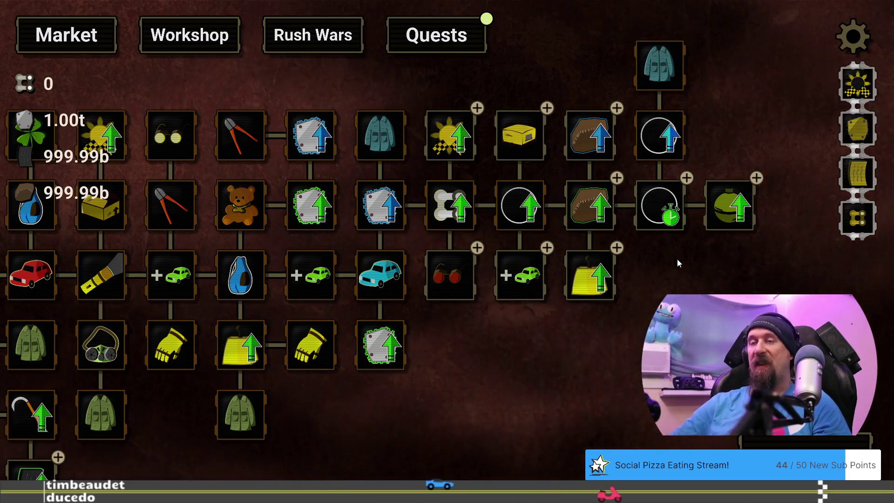
key(grave)
text(get )
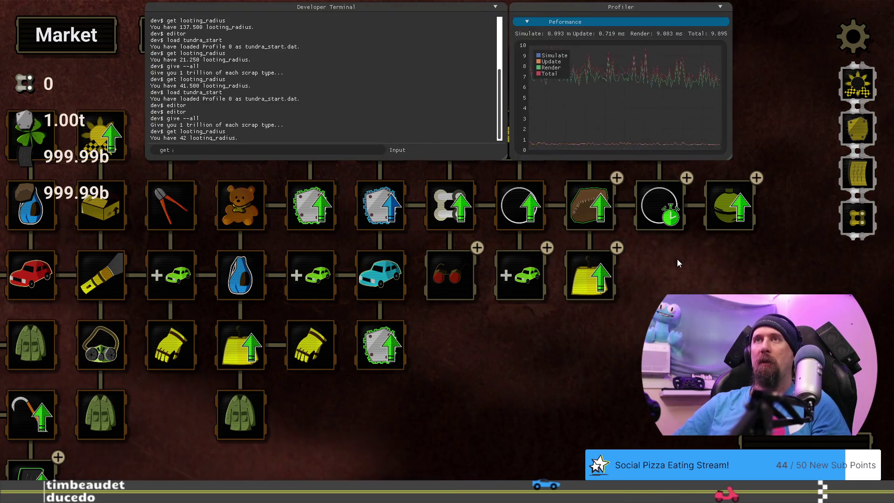
text(looting_radius)
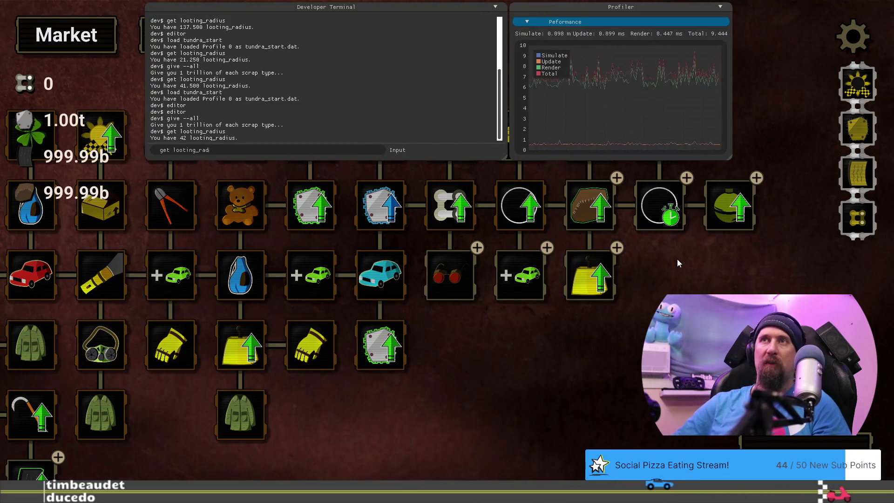
key(Return)
key(grave)
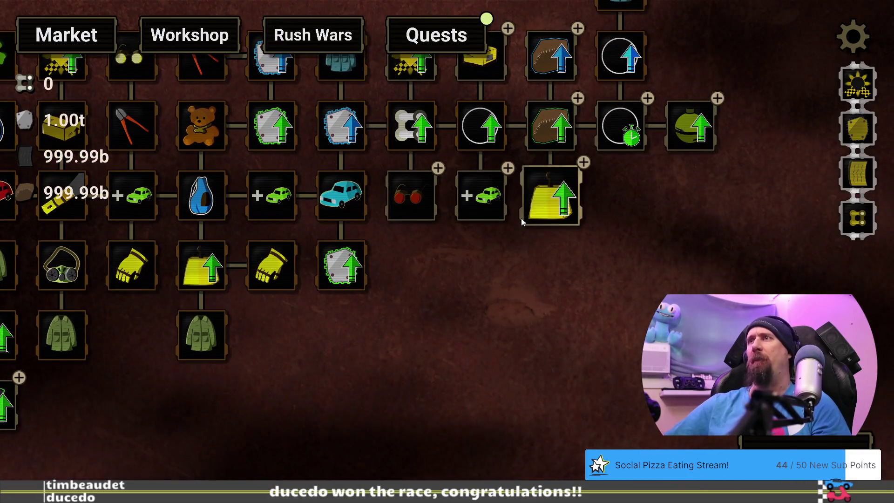
Buy the final Winter Coat level, confirm looting radius of 138, then switch to the browser calculator
click(496, 216)
click(474, 263)
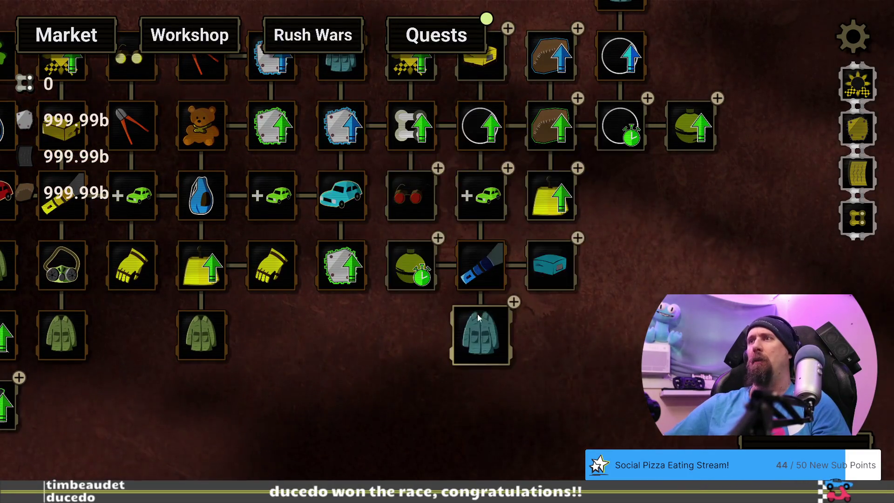
click(486, 339)
key(grave)
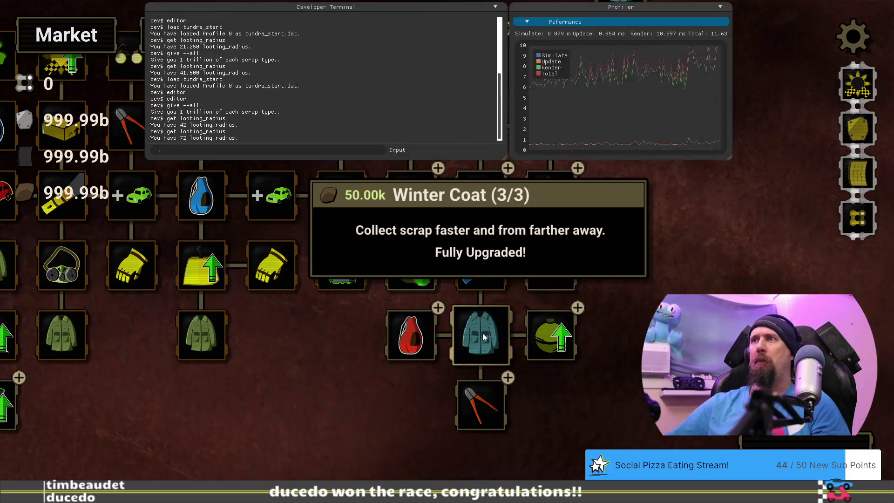
text(get looting_rad)
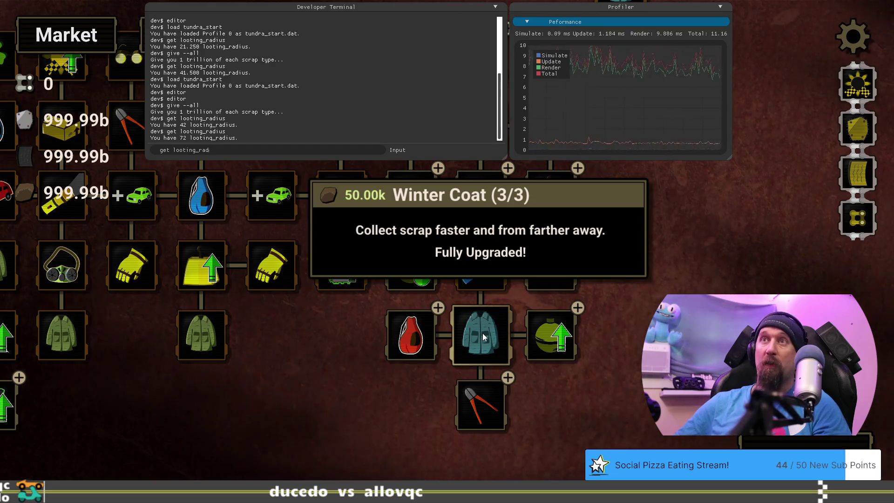
text(s)
key(Return)
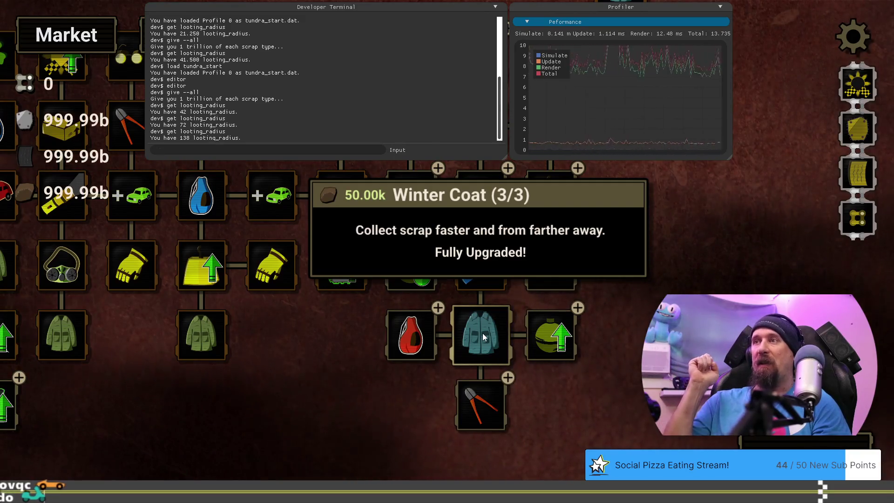
key(grave)
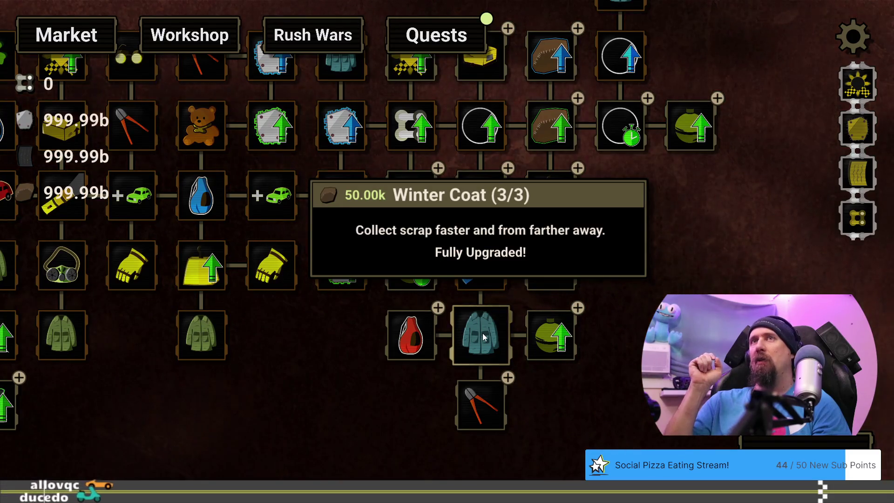
key(alt+Tab)
click(269, 39)
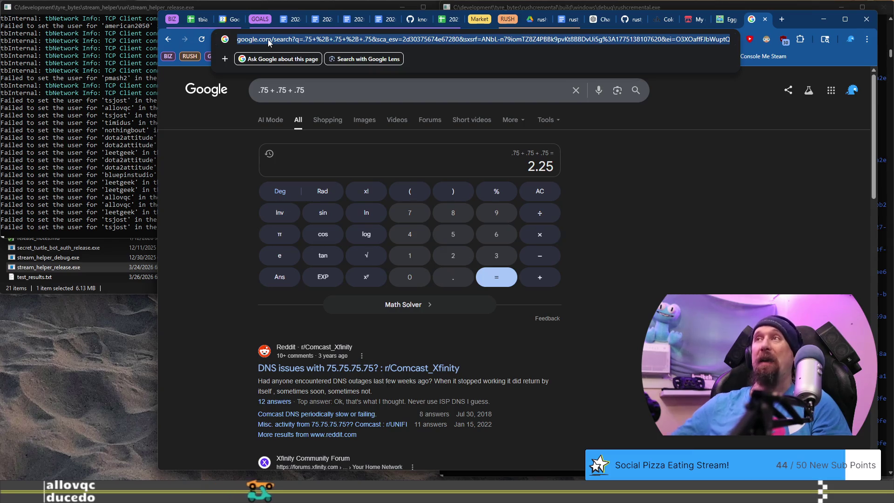
Go back to Rushcremental and run editor in the terminal to show the upgrade editor grid
key(alt+Tab)
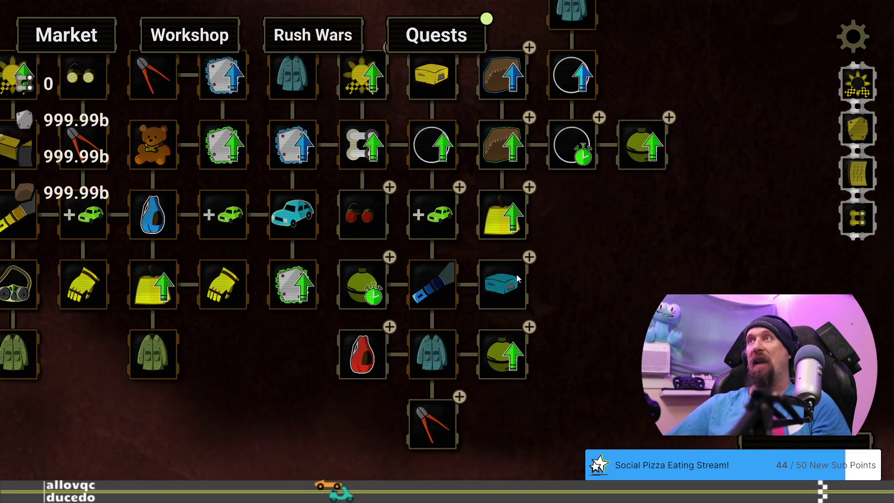
key(grave)
text(editor)
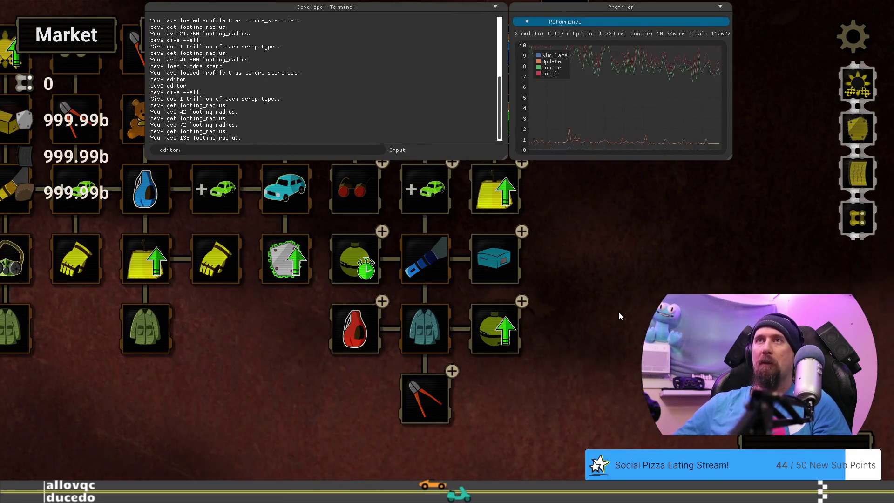
key(Return)
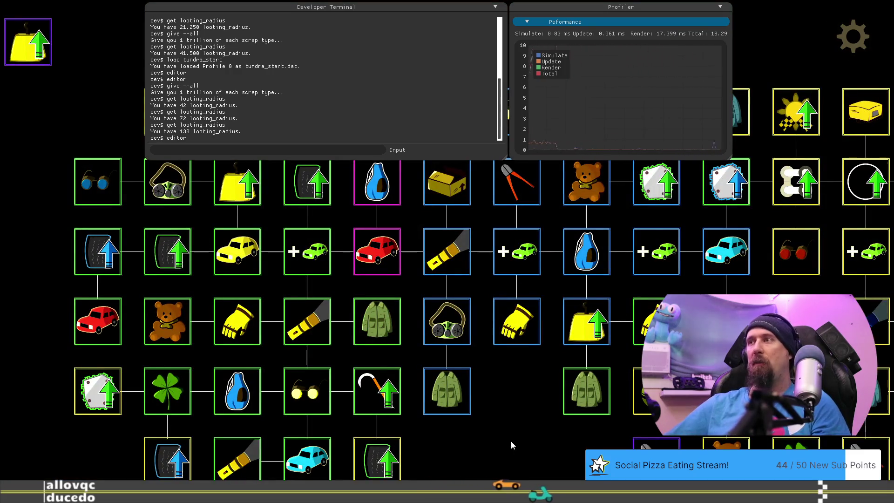
Set the three-level Winter Coat's LOOTING_RADIUS bonus to 9
drag(512, 445, 308, 400)
click(222, 204)
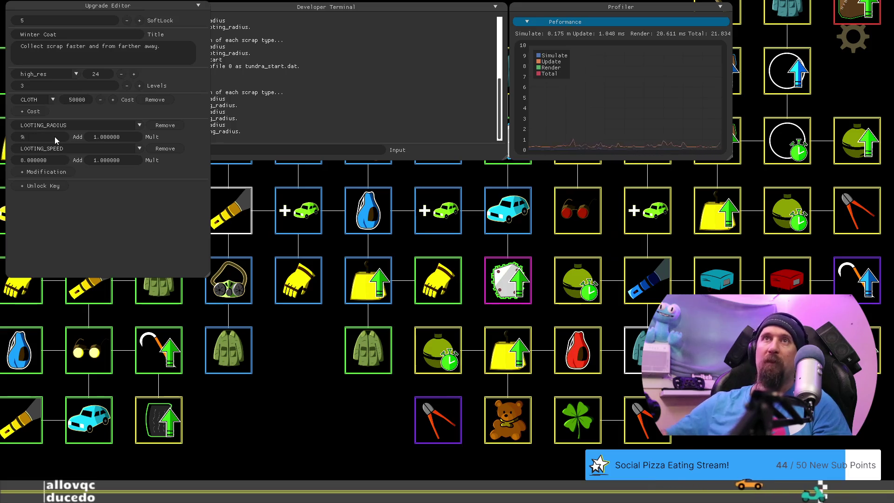
click(153, 215)
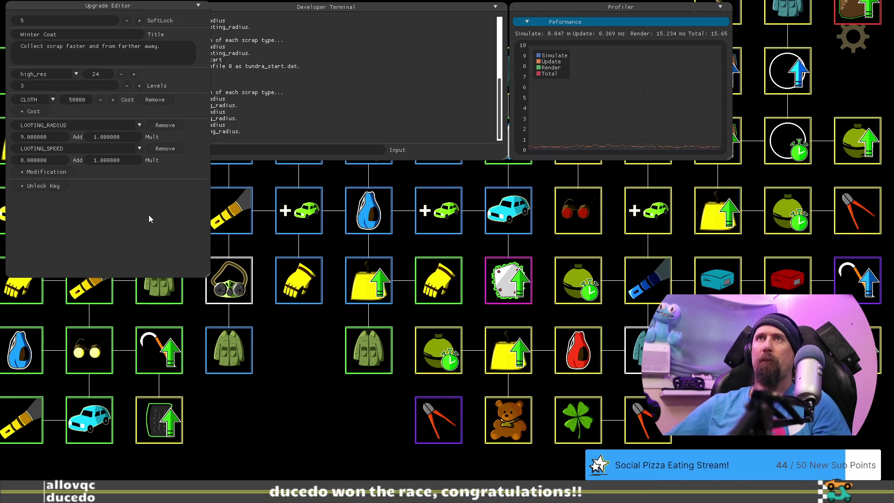
Review the 900000-cloth Winter Coat's radius of 31, then exit editor mode back to the tree
drag(317, 339, 173, 502)
drag(666, 187, 538, 260)
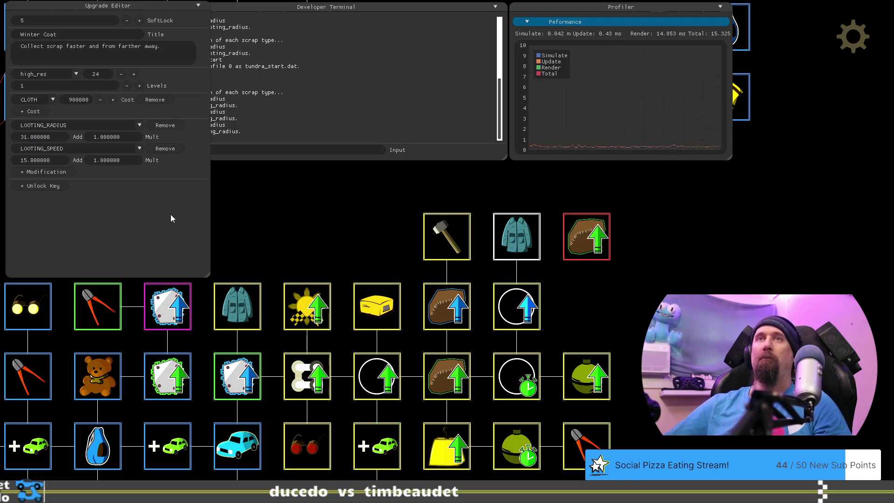
key(Return)
drag(684, 434, 490, 459)
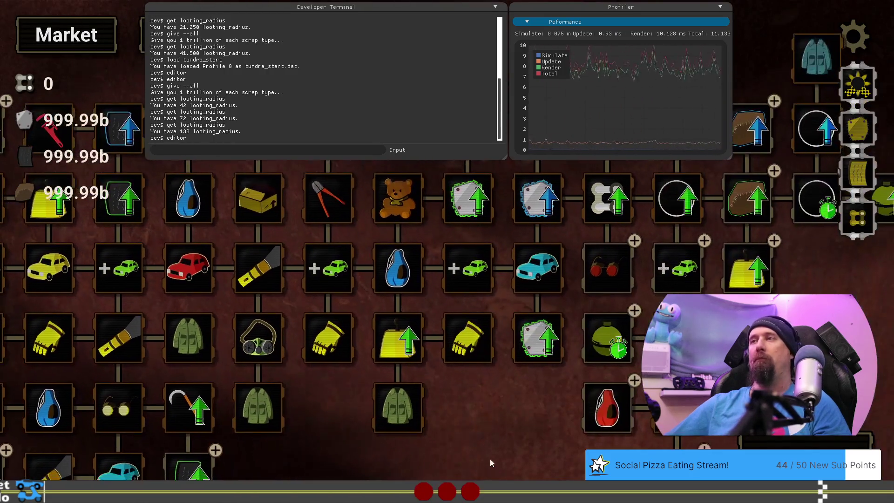
Reload the tundra_start profile and grant every scrap type with give --all
click(243, 150)
text(edito)
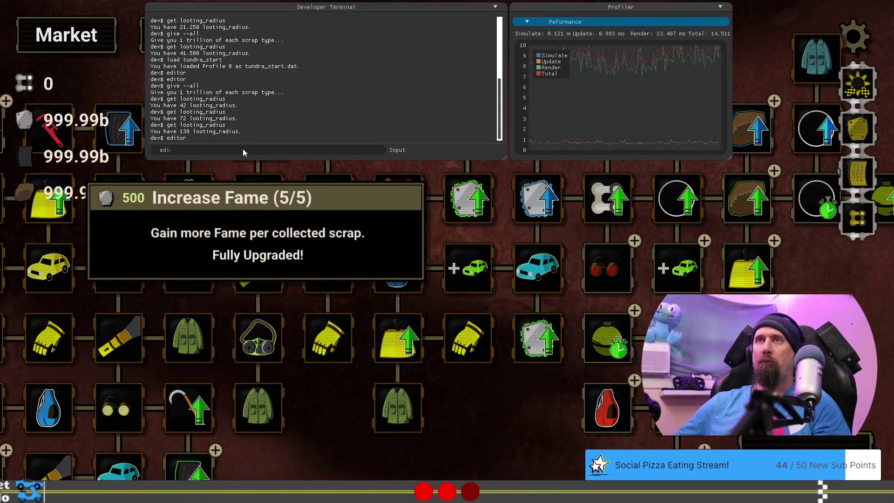
key(BackSpace)
key(BackSpace)
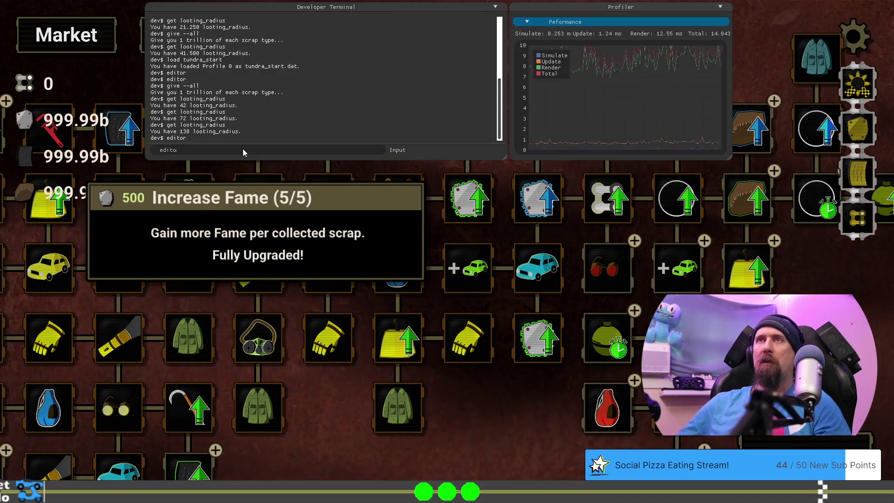
key(BackSpace)
key(BackSpace)
key(BackSpace)
text(load t)
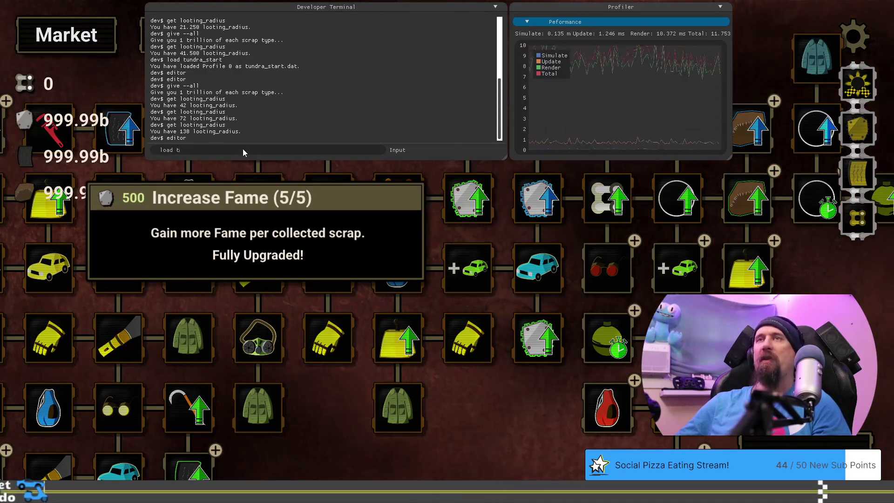
text(undra_start)
key(Return)
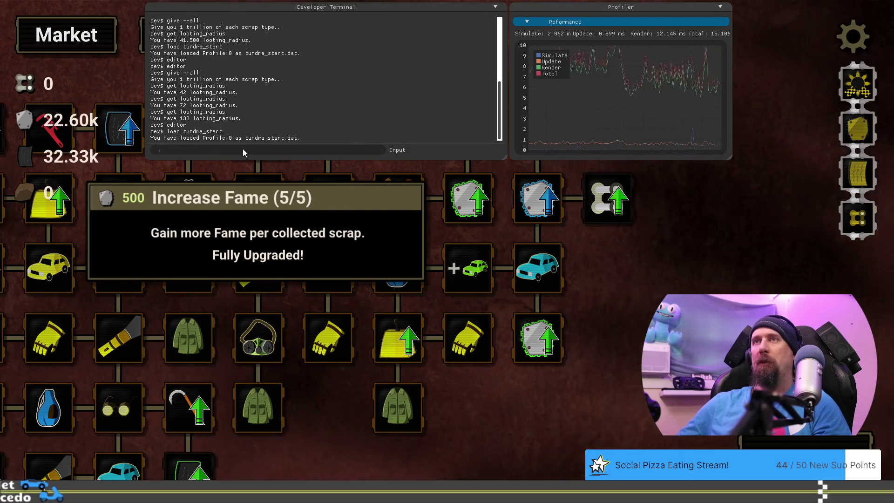
text(give --all)
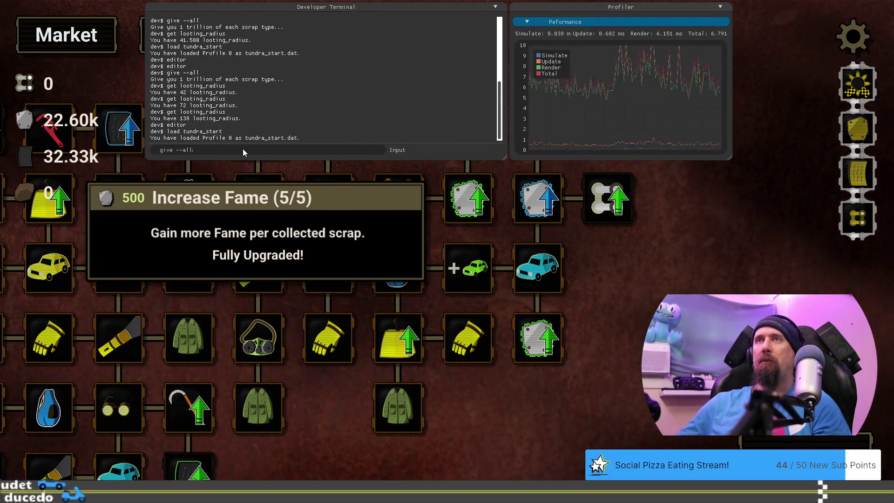
key(Return)
key(grave)
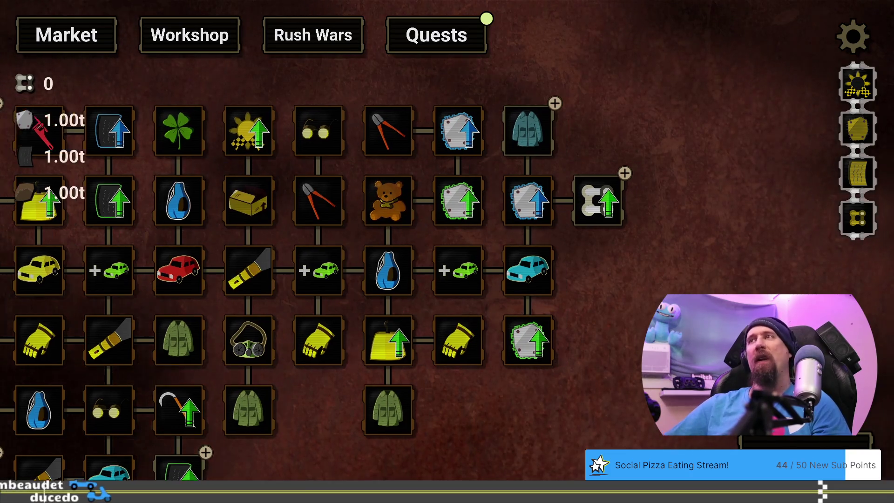
Buy the upgrade path through both Winter Coat nodes, bringing Winter Coat to 3/3
click(317, 105)
click(387, 175)
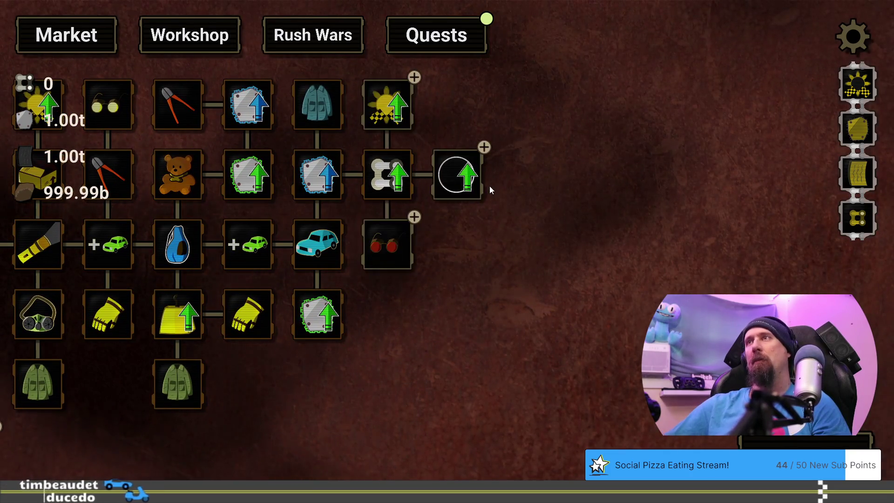
click(468, 182)
click(526, 177)
click(595, 168)
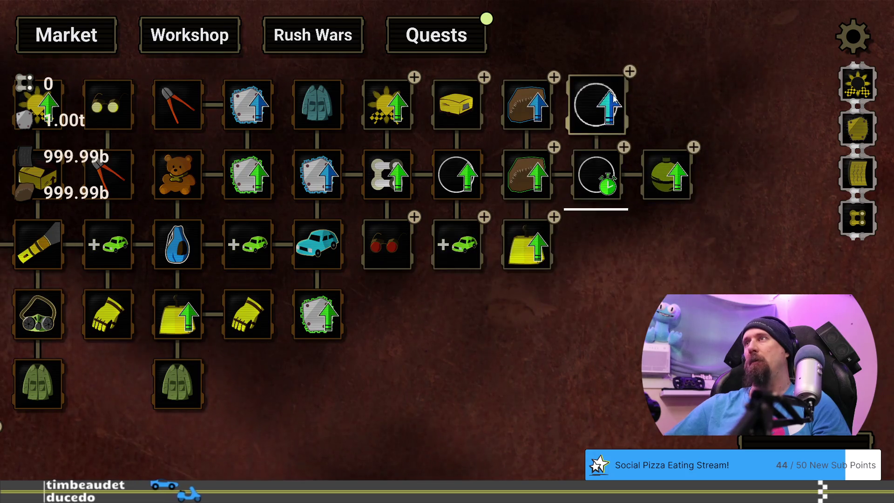
click(597, 105)
click(599, 40)
click(445, 263)
click(450, 321)
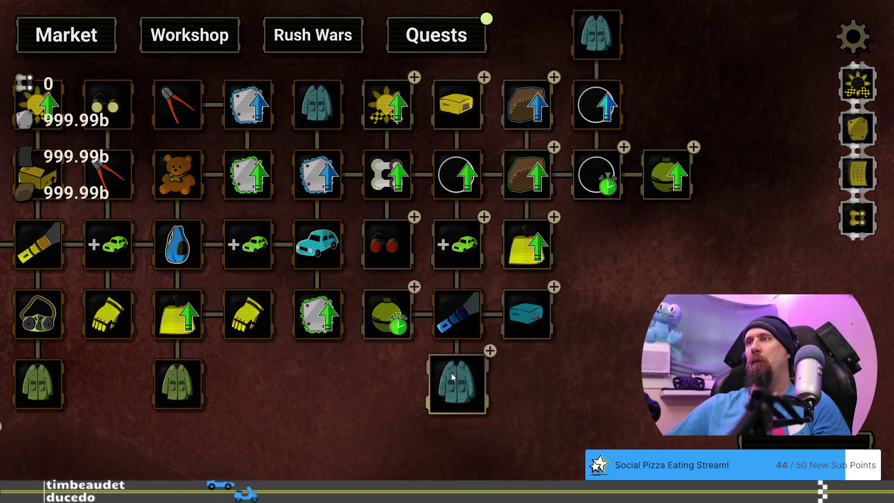
click(453, 387)
click(454, 387)
Query looting_radius in the developer console and confirm it reads 100
key(grave)
text(get)
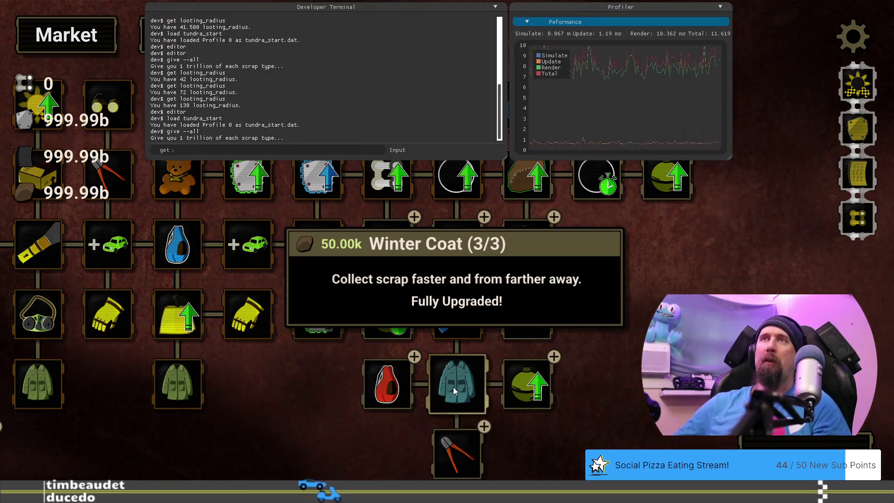
text(looting_radius)
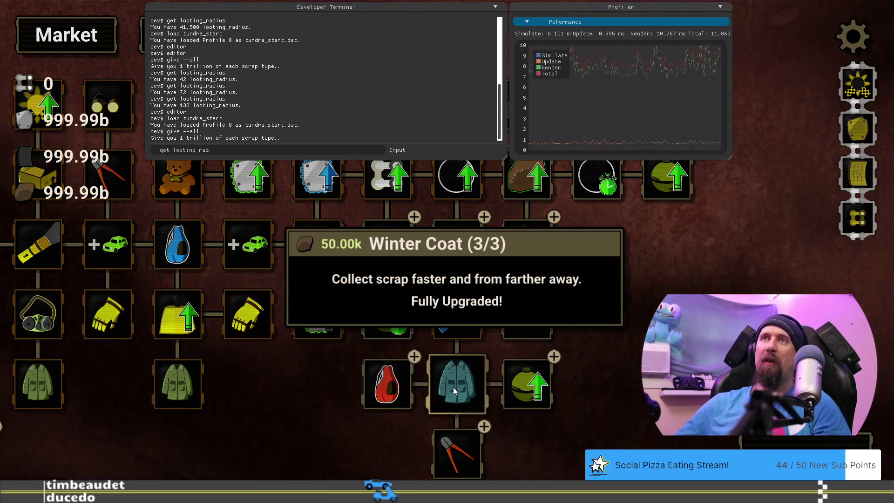
key(Return)
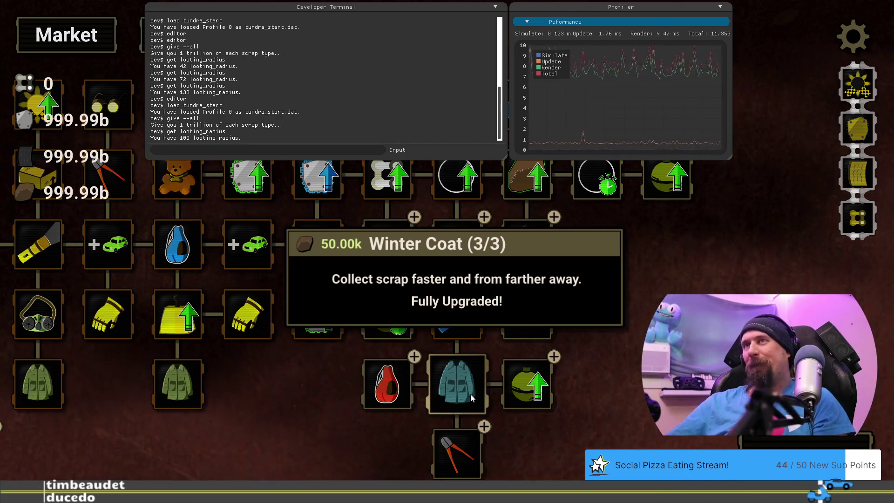
key(grave)
key(alt+Tab)
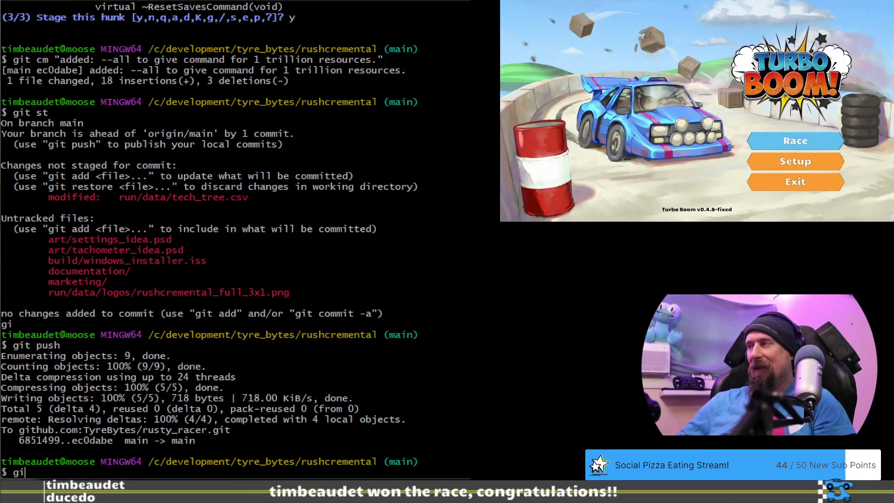
Check the repo status and stage all hunks of the tech tree change with git add -p
key(Return)
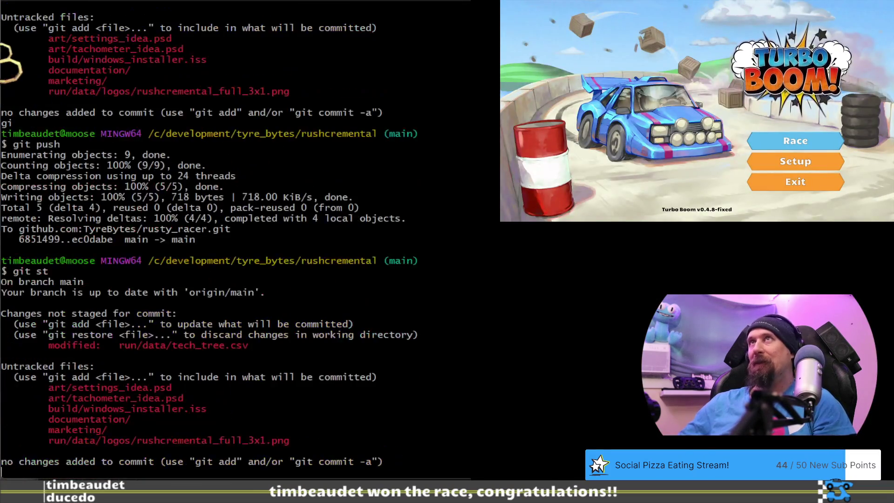
text(git ap)
key(Return)
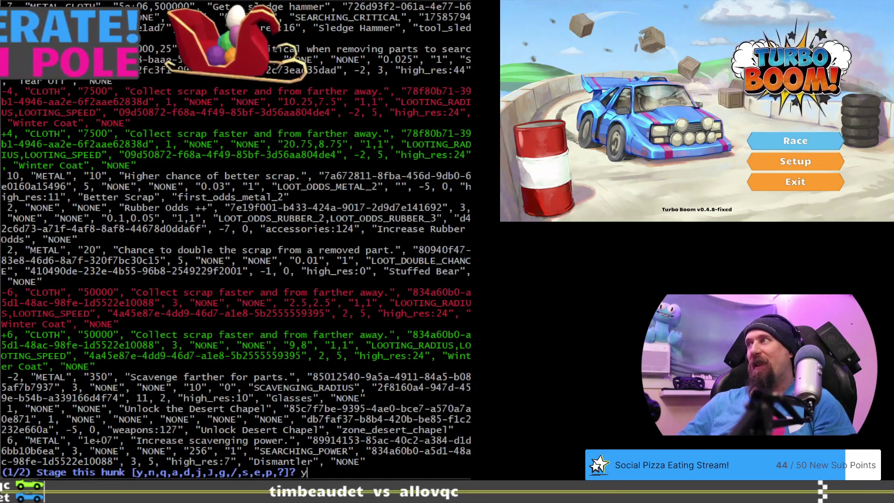
text(a)
key(Return)
Commit as 'update: give 100 looting radius by end of tundra.' and push to the remote
text(git cm "update: )
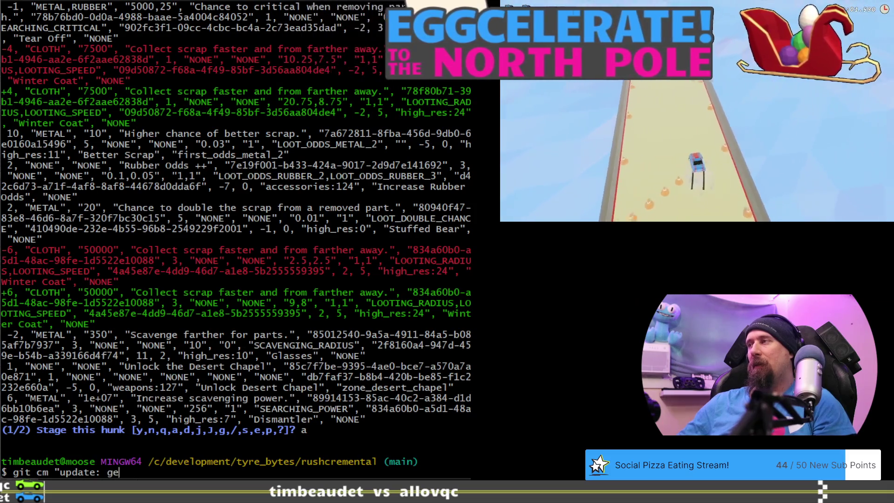
text(give 100 lo)
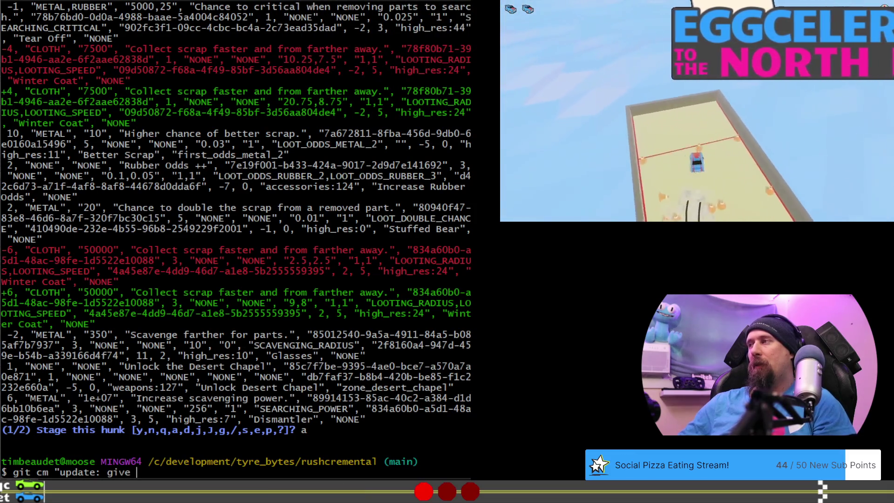
text(ot)
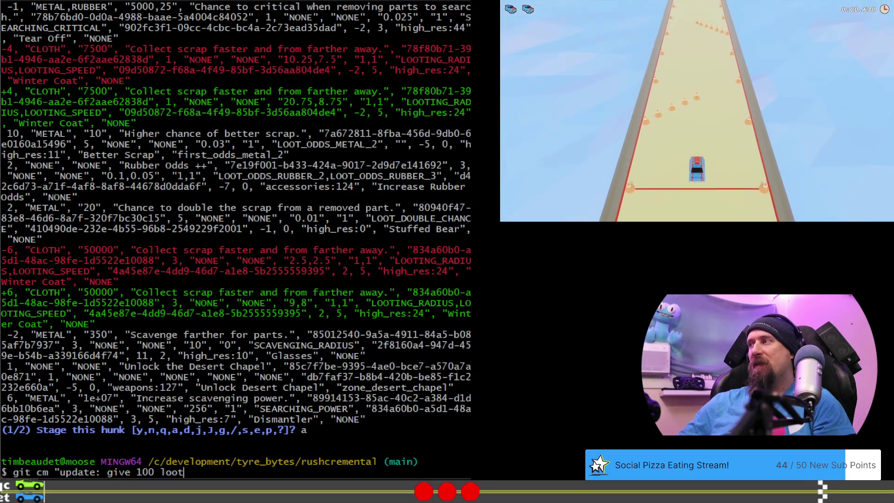
text(ing radius b)
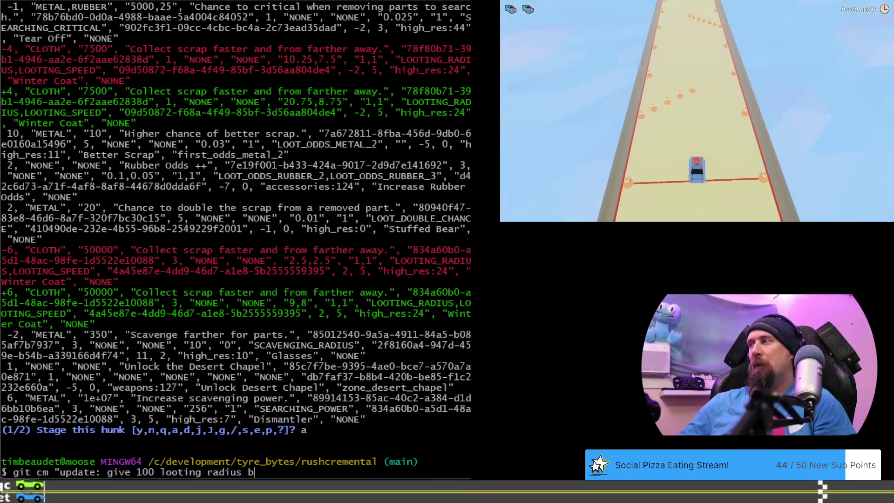
text(y end of tundra.")
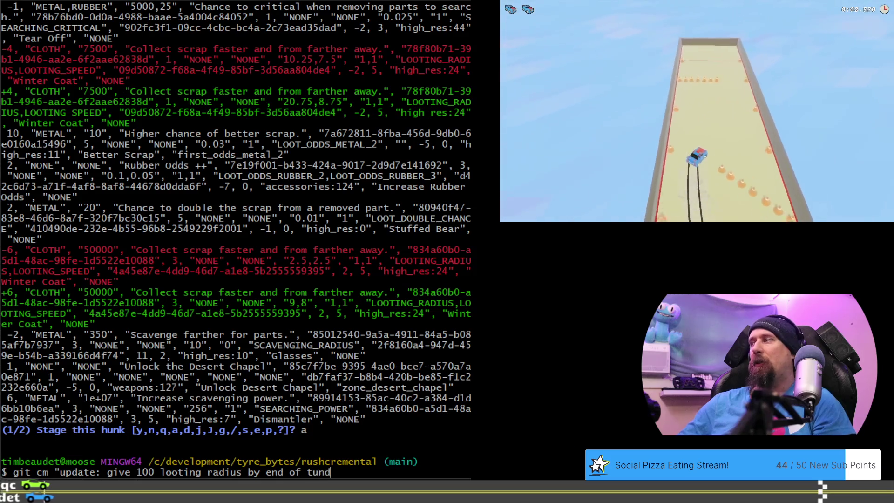
key(Return)
text(gt st)
key(Return)
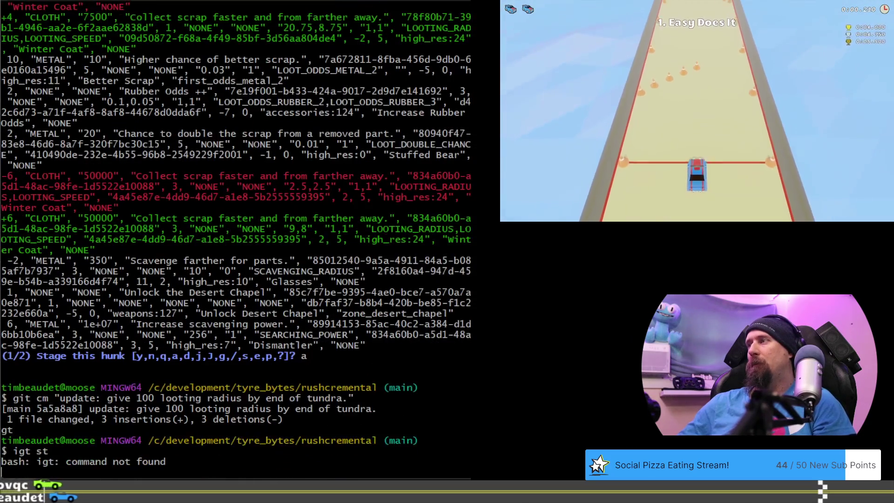
text(git push)
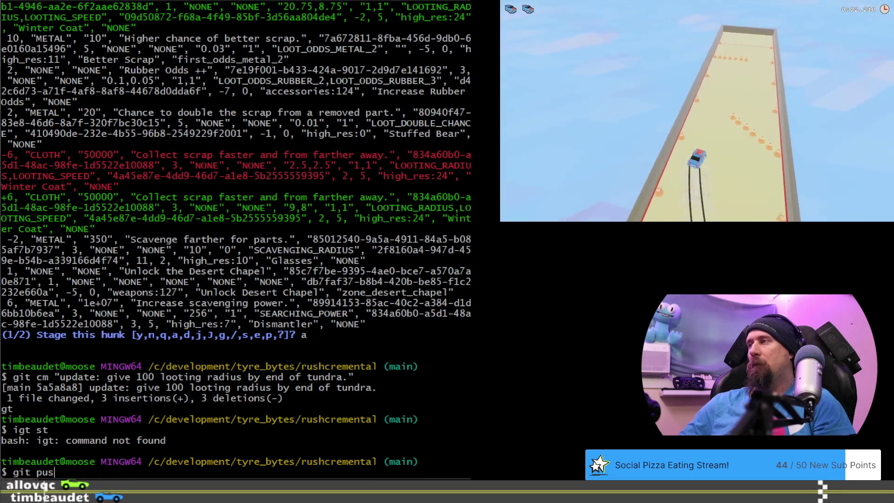
key(Return)
key(alt+Tab)
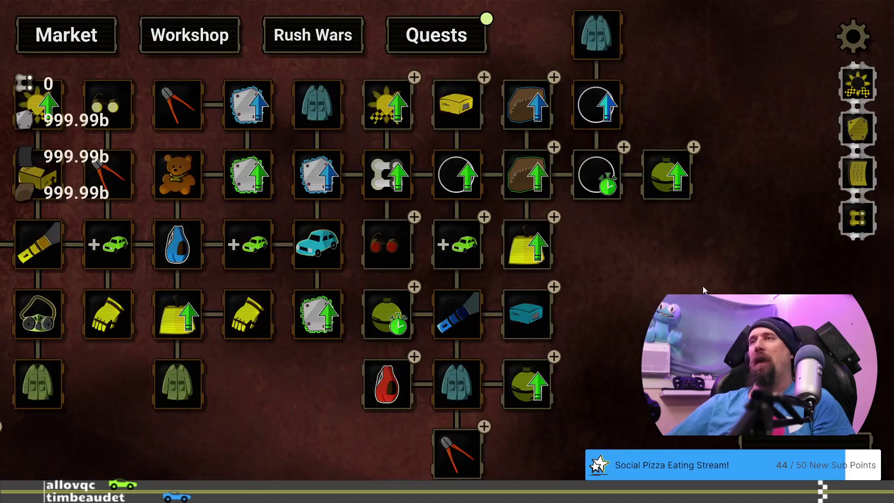
Load tundra_start and finish a supply run, leaving scrap at 259.60k, 238.73k and 2.40k
key(grave)
text(load )
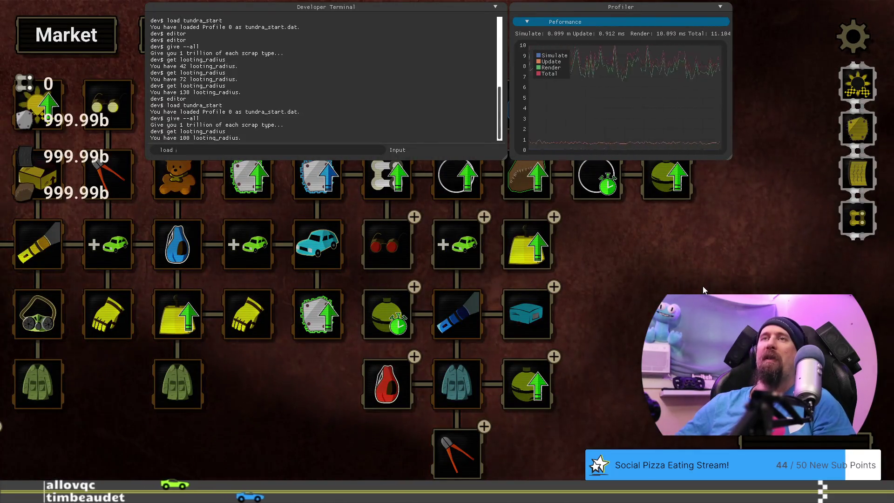
text(tundra_start)
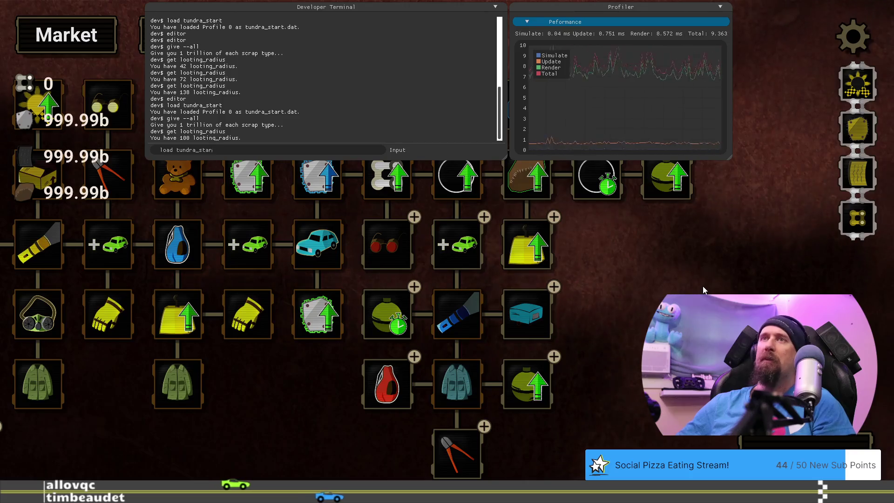
key(Return)
key(grave)
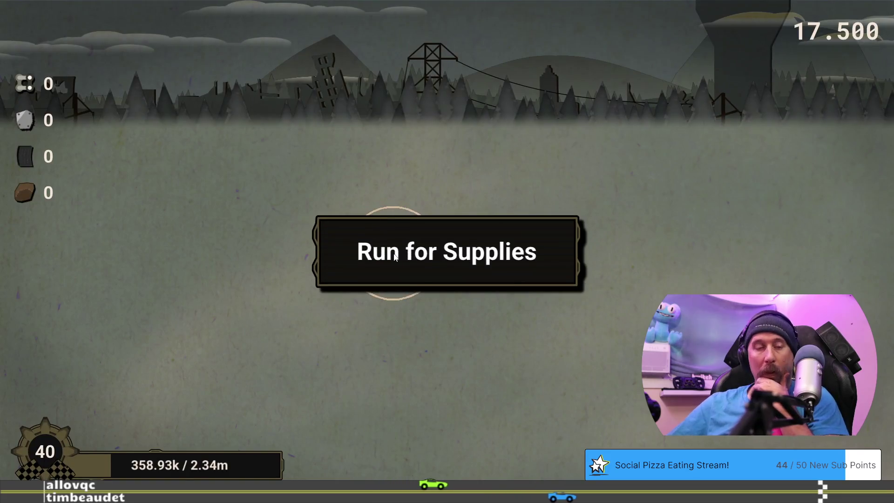
click(394, 258)
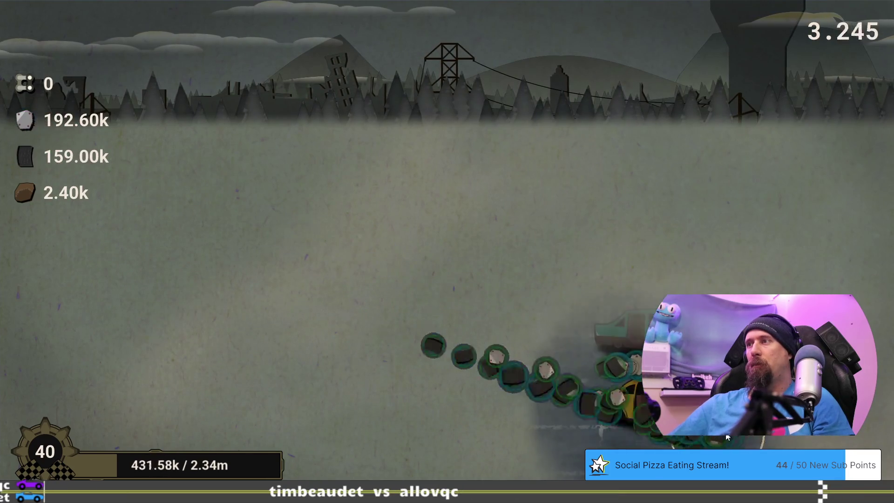
click(405, 415)
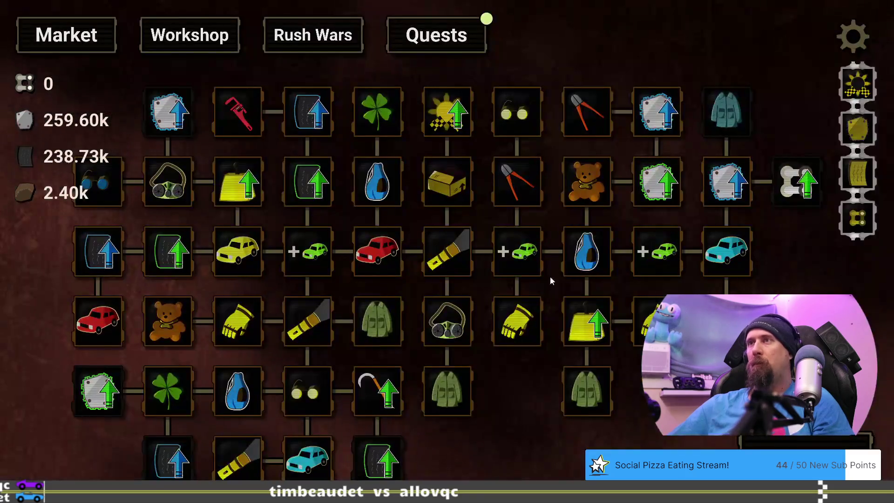
Claim the Explore the Tundra reward, raising cloth to 7.40k, and inspect the 7.50k Winter Coat
click(456, 42)
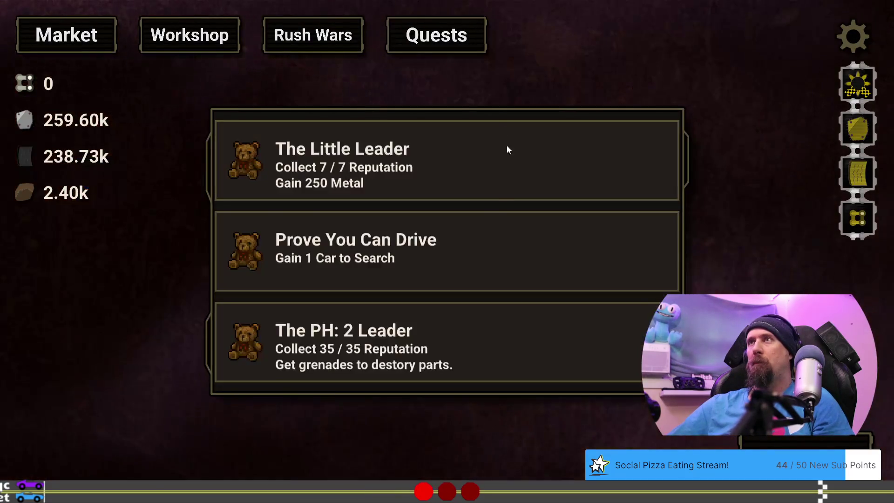
scroll(479, 228, down, 10)
scroll(485, 231, down, 2)
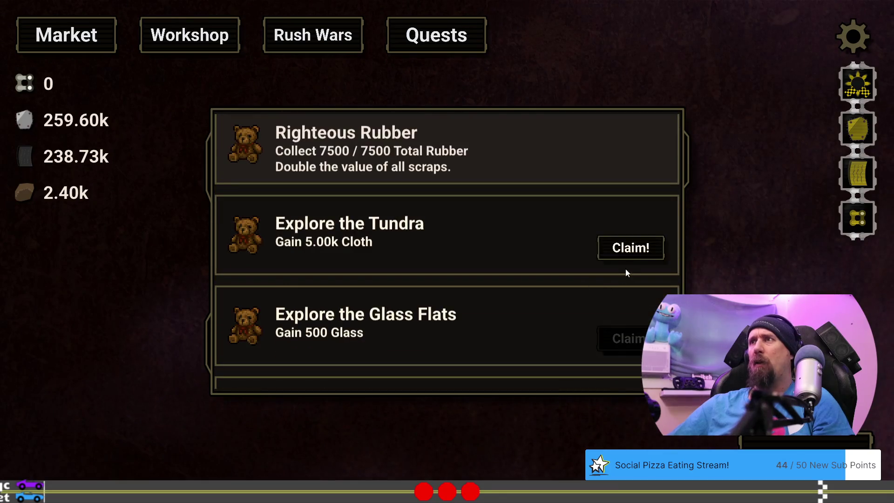
click(631, 247)
click(445, 353)
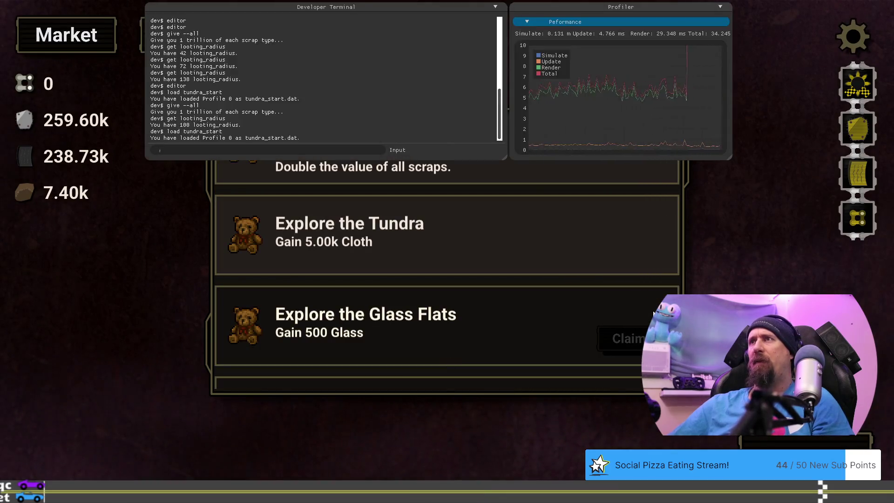
click(715, 289)
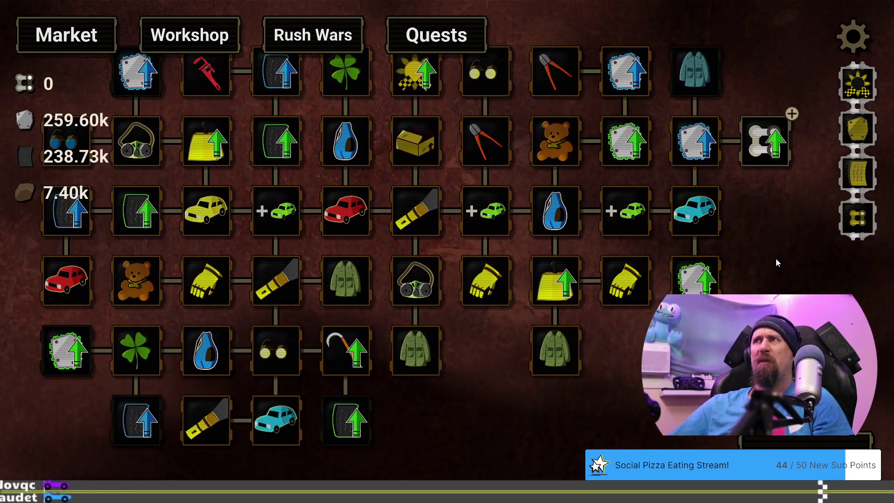
mouse_move(776, 261)
mouse_down()
mouse_move(726, 283)
mouse_move(603, 310)
mouse_up()
mouse_move(514, 116)
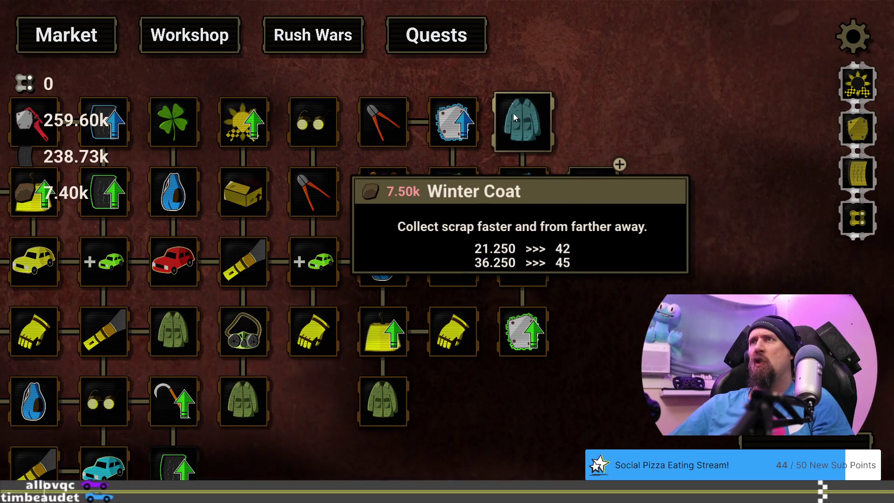
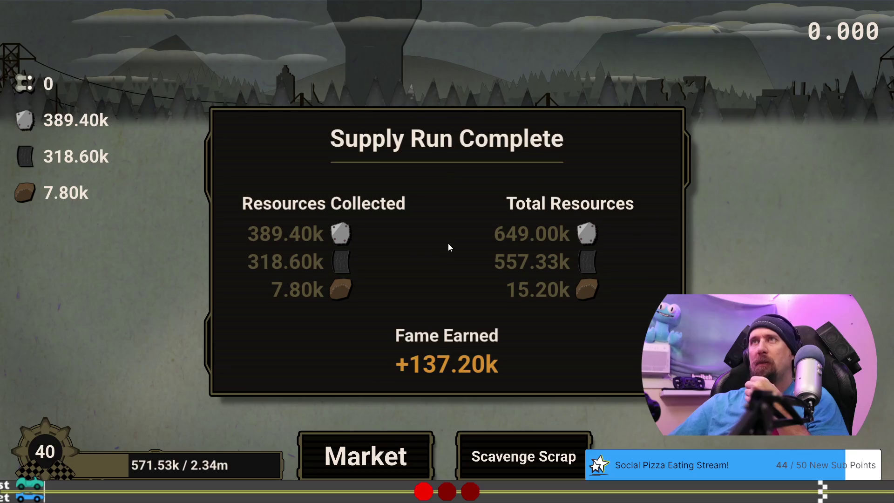
Leave the run summary and buy the Winter Coat and Chain Master upgrades
click(397, 461)
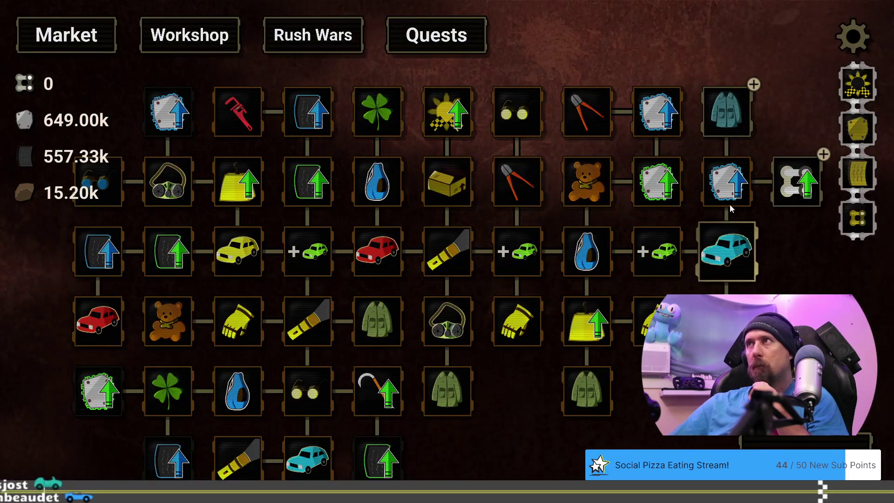
click(719, 114)
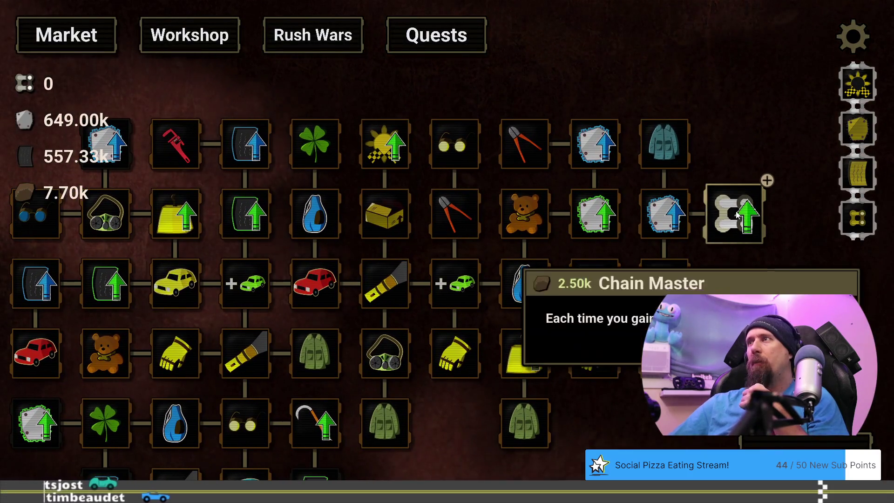
click(733, 213)
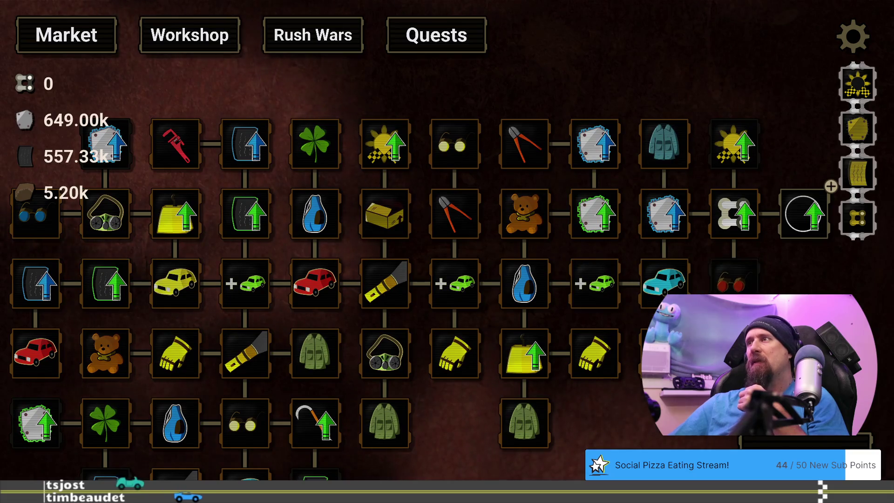
mouse_move(723, 234)
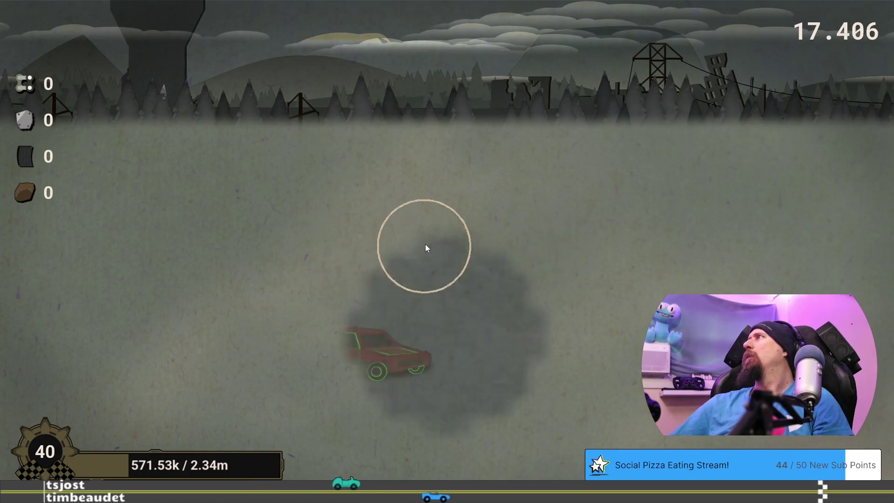
Break scrap off the teal, red and yellow wrecked cars
click(440, 208)
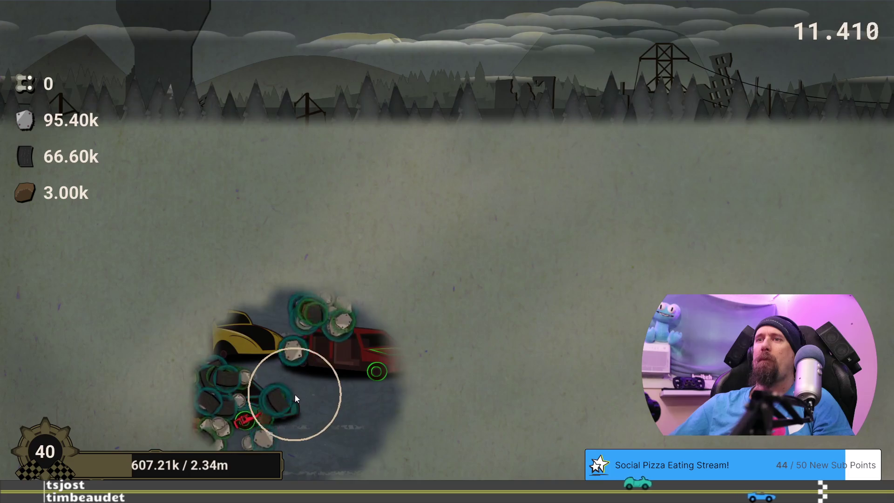
click(295, 395)
click(394, 378)
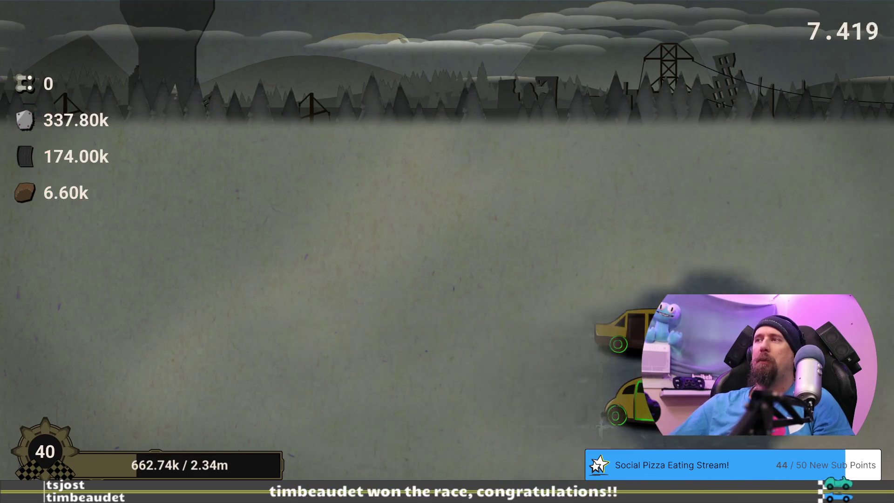
click(630, 385)
click(578, 396)
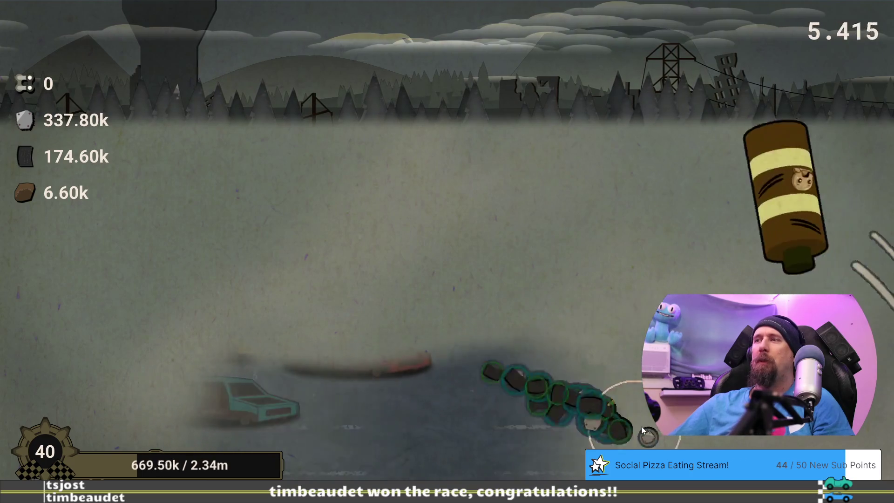
click(605, 321)
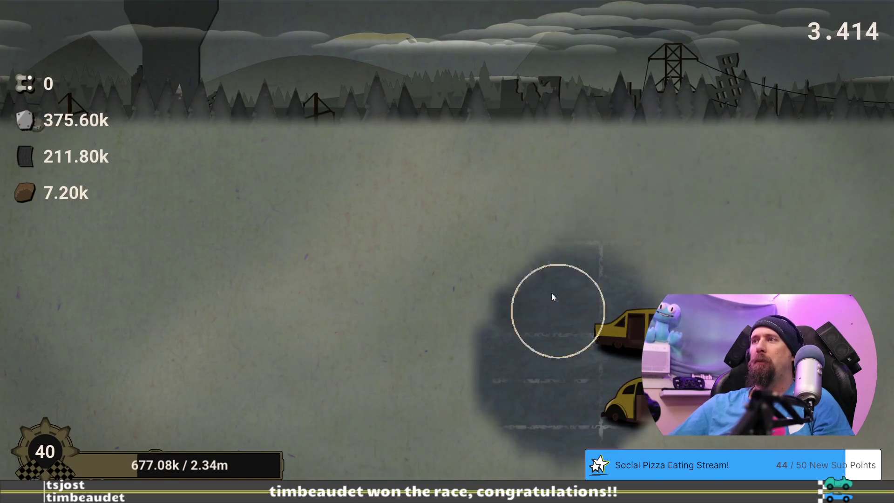
Return to the upgrade tree, start a new run and steer the search toward cars
click(399, 460)
mouse_move(805, 322)
mouse_down()
mouse_move(556, 333)
mouse_move(800, 266)
mouse_move(837, 330)
mouse_move(661, 294)
mouse_move(524, 348)
mouse_move(582, 332)
mouse_up()
key(Escape)
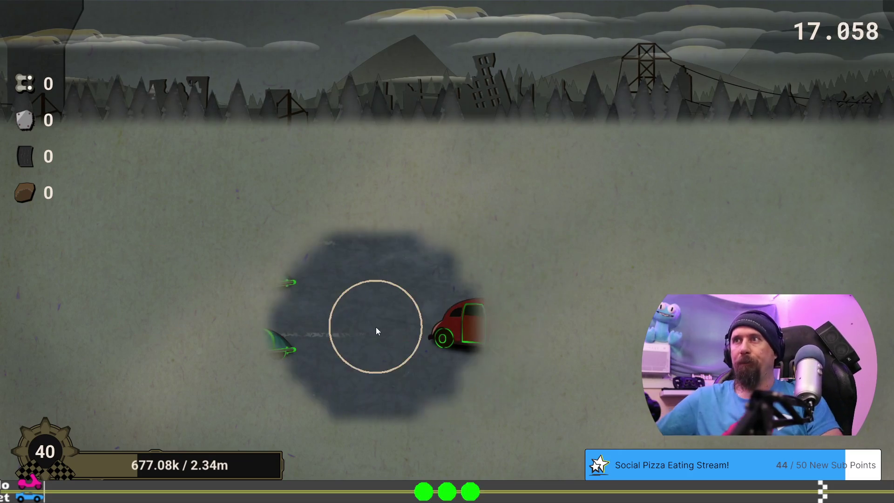
mouse_move(398, 329)
mouse_down()
mouse_move(512, 332)
mouse_move(513, 311)
mouse_move(491, 314)
mouse_move(541, 317)
mouse_move(753, 268)
mouse_move(671, 278)
mouse_move(666, 233)
mouse_move(698, 258)
mouse_move(453, 354)
mouse_move(470, 358)
mouse_move(638, 322)
mouse_move(745, 261)
mouse_move(677, 242)
mouse_move(579, 240)
mouse_move(728, 298)
mouse_move(524, 359)
mouse_move(647, 405)
mouse_move(666, 403)
mouse_move(585, 425)
mouse_move(517, 378)
mouse_move(386, 366)
mouse_move(211, 208)
mouse_move(219, 305)
mouse_move(243, 301)
mouse_move(155, 300)
mouse_move(322, 340)
mouse_move(182, 385)
mouse_move(224, 318)
mouse_move(203, 376)
mouse_up()
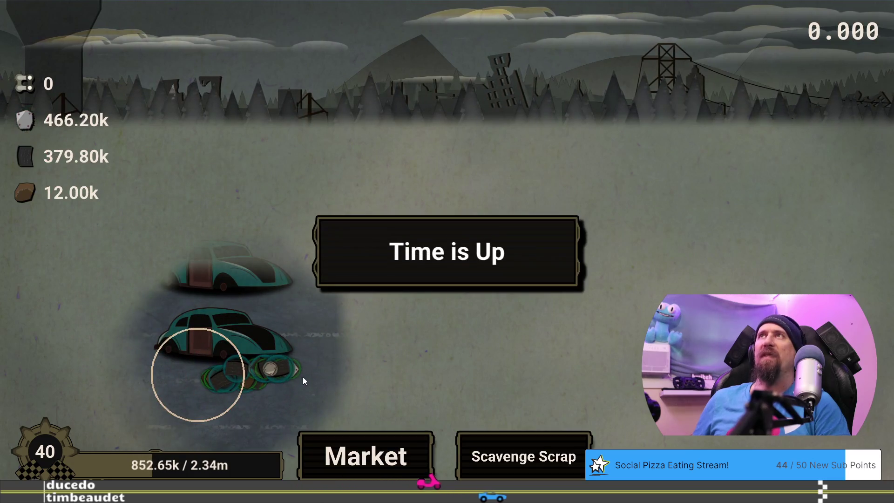
Buy an upgrade with rubber, finish a run finding all scrap, and return to the tree
click(375, 460)
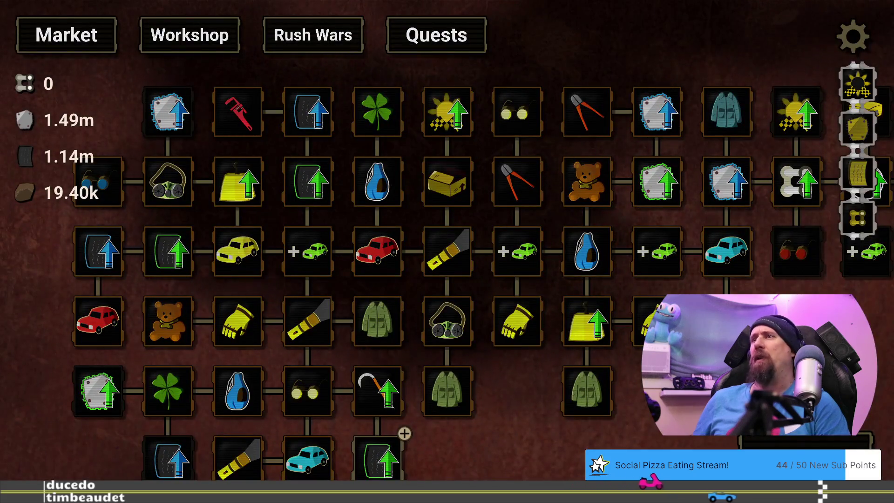
drag(674, 381, 556, 357)
mouse_move(352, 430)
mouse_down()
mouse_move(546, 405)
mouse_move(367, 440)
mouse_up()
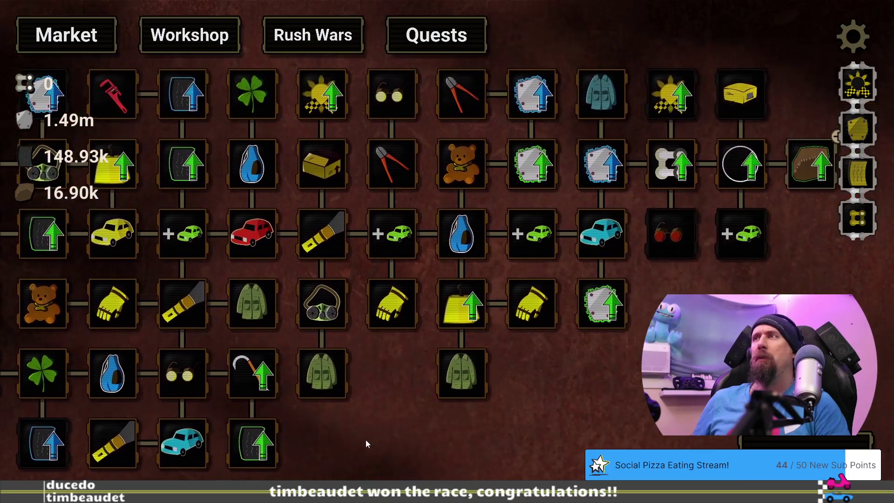
click(441, 331)
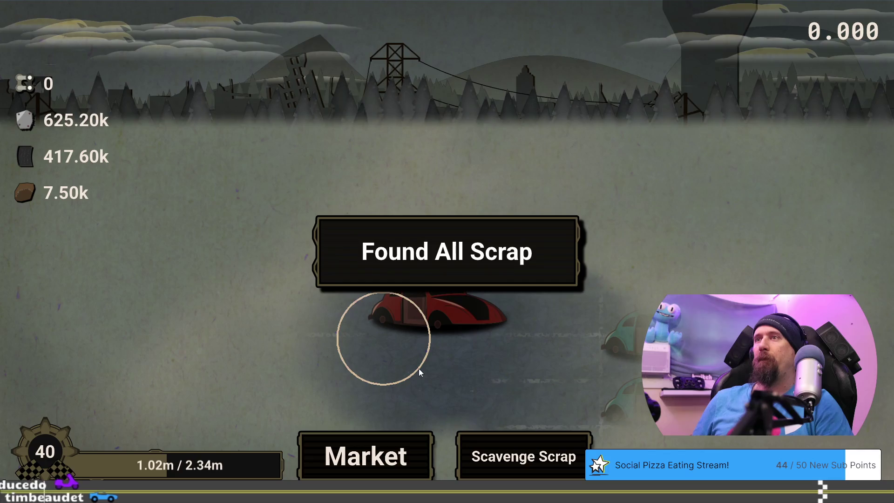
click(394, 457)
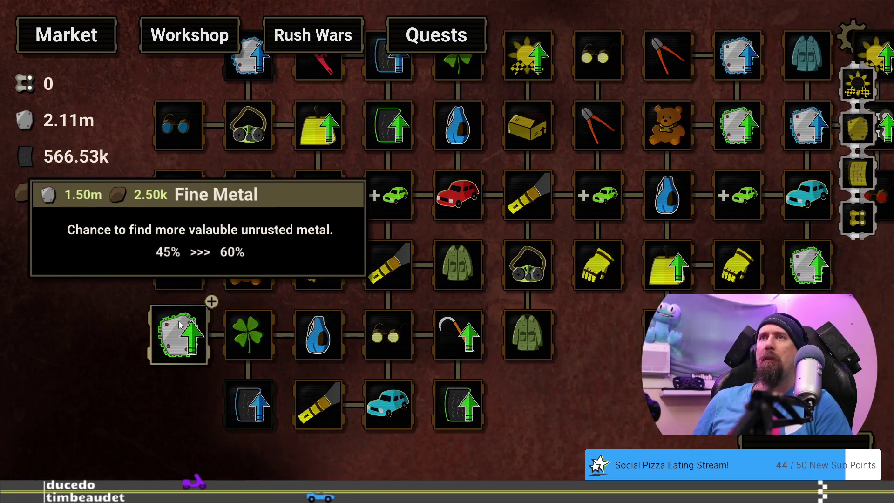
Buy Fine Metal and two Fine Cloth levels, then scavenge another run and return
click(179, 335)
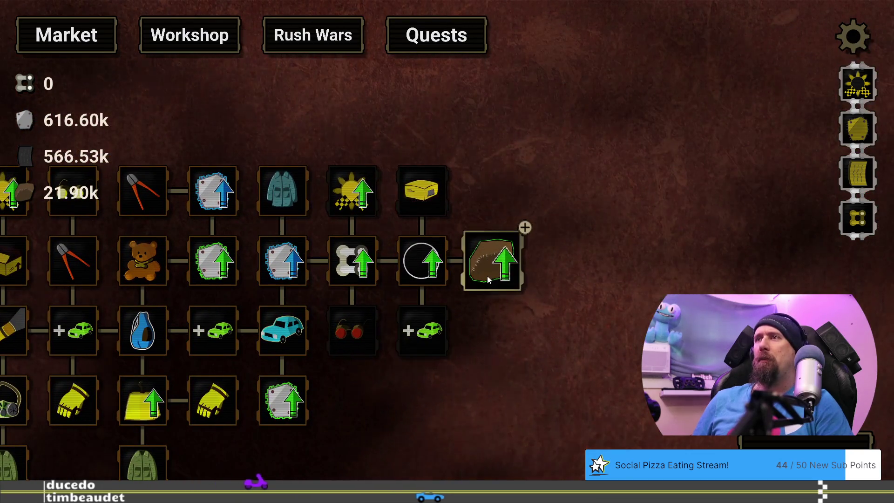
click(487, 275)
click(493, 269)
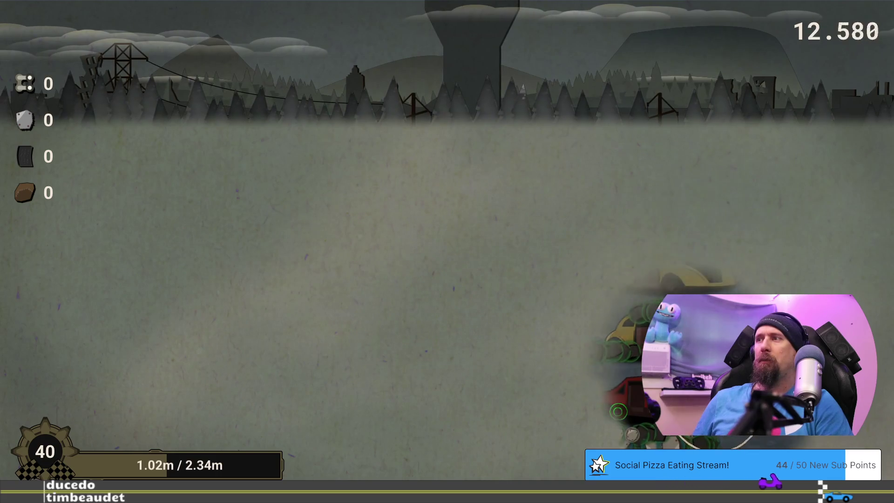
click(620, 409)
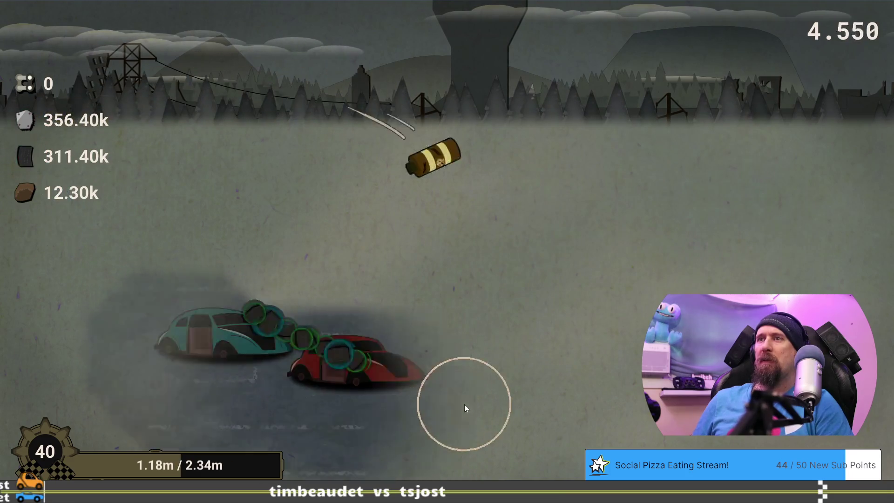
click(386, 455)
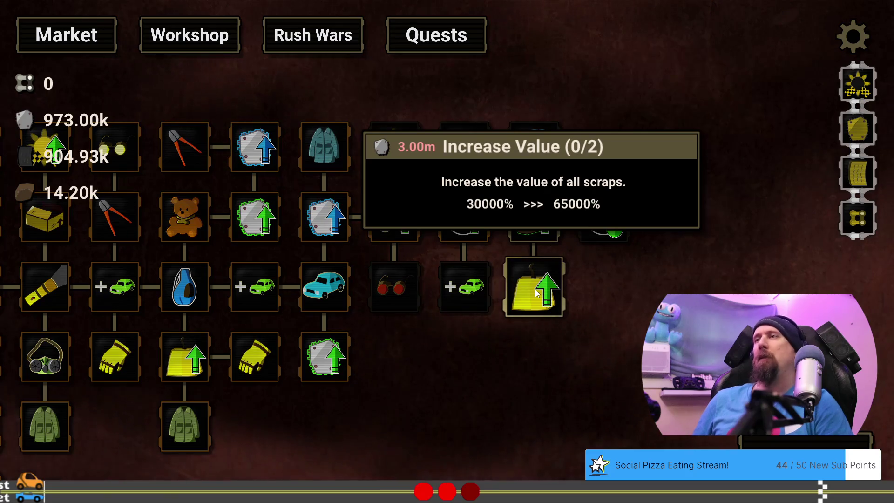
Buy another Fine Cloth level and start a new supply run
click(534, 218)
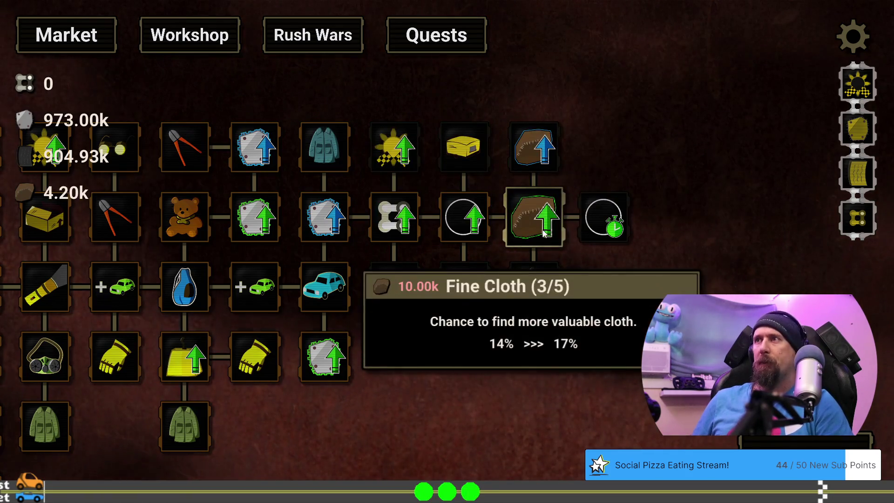
mouse_move(479, 383)
mouse_down()
mouse_move(878, 360)
mouse_move(615, 400)
mouse_up()
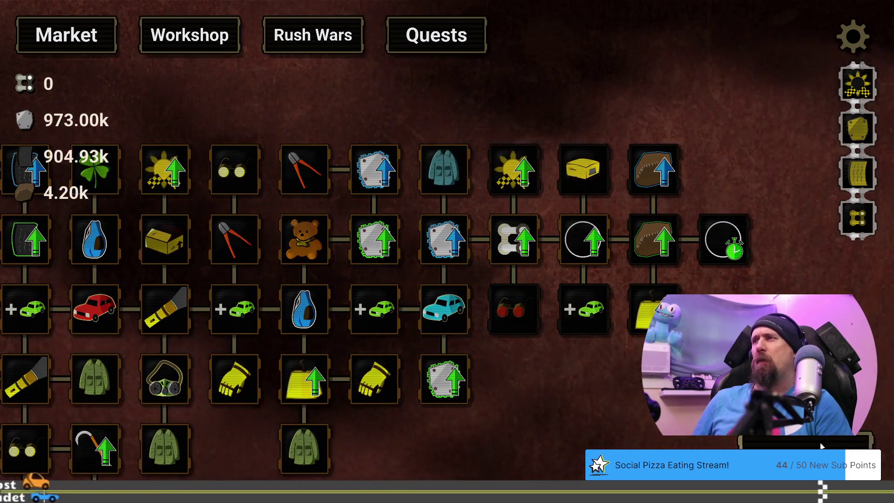
click(822, 446)
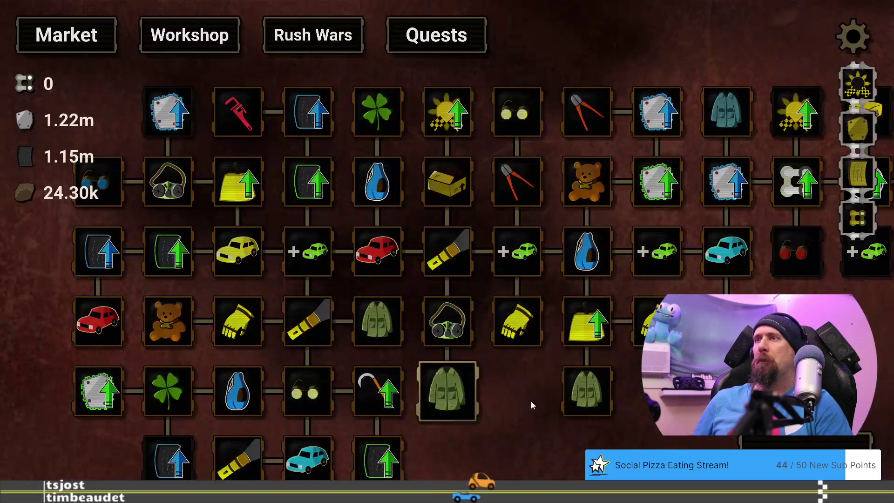
After the run, buy another Fine Cloth level, unlocking Longer Boost, and briefly switch to the desktop
drag(795, 355, 350, 378)
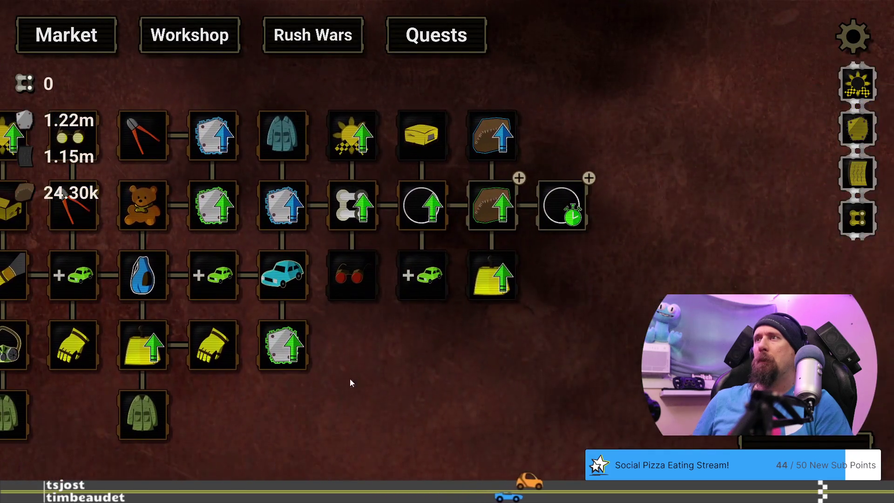
click(507, 218)
mouse_move(575, 213)
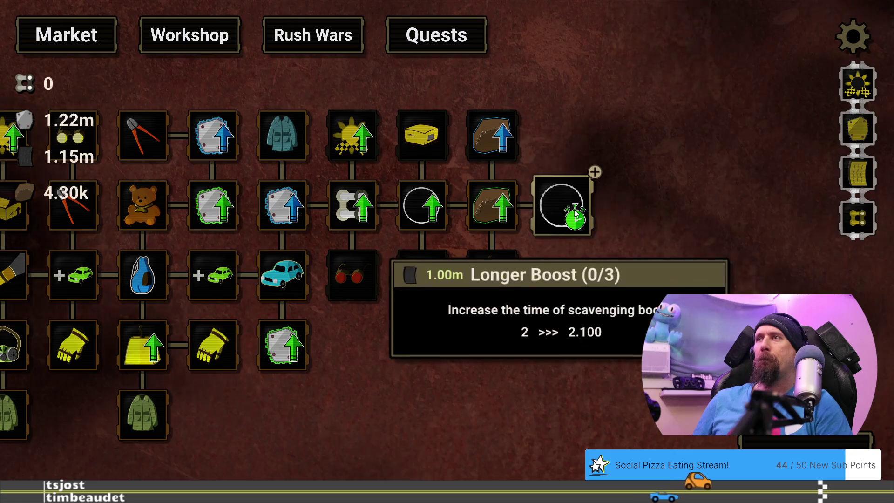
key(alt+Tab)
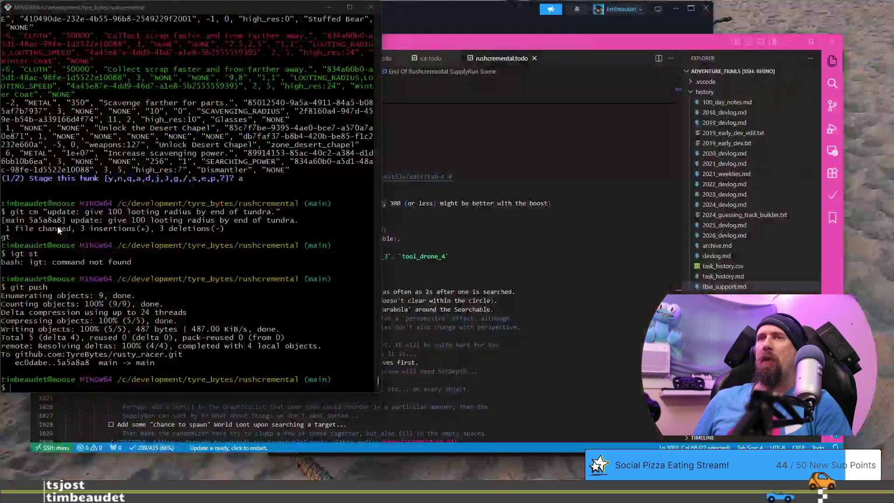
key(alt+Tab)
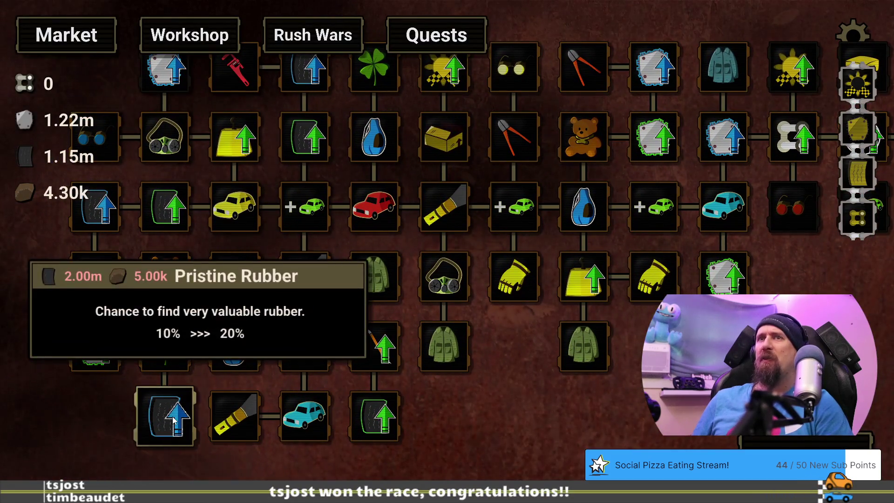
Open the Upgrade Editor with the 'tor' terminal command, inspect its tree, then close the terminal
drag(674, 348, 440, 387)
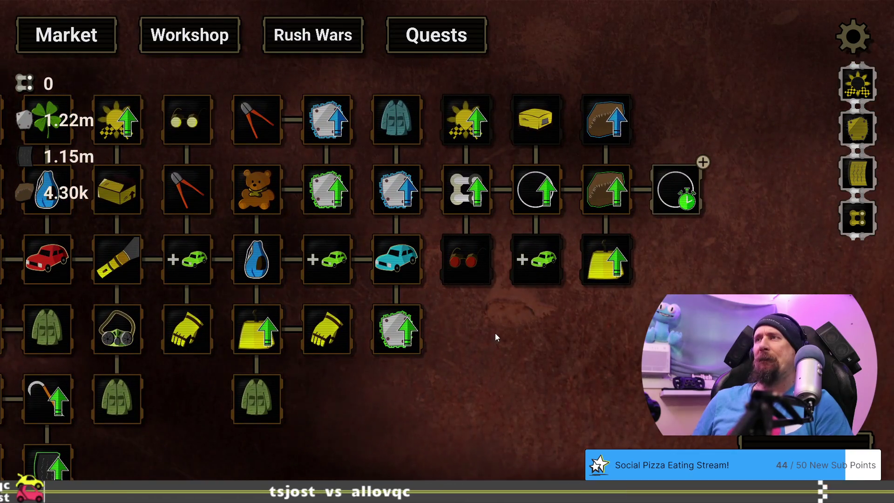
mouse_move(682, 193)
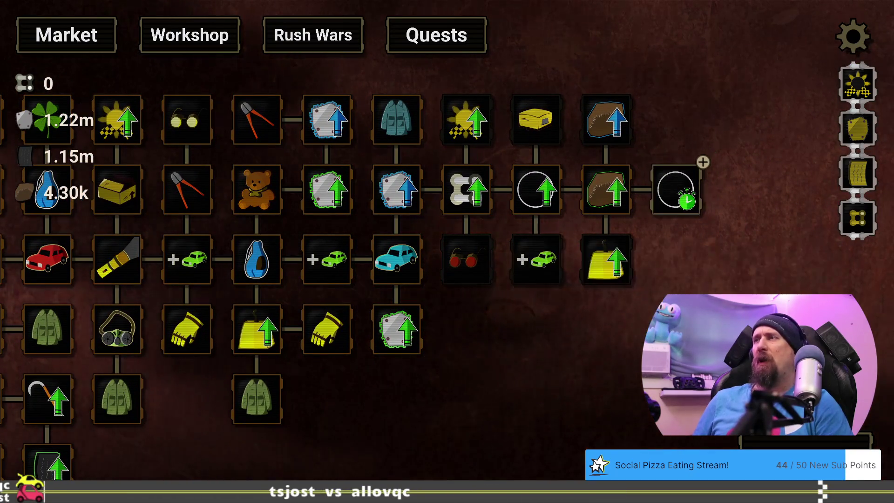
mouse_move(668, 294)
mouse_down()
mouse_move(698, 267)
mouse_move(720, 281)
mouse_up()
key(grave)
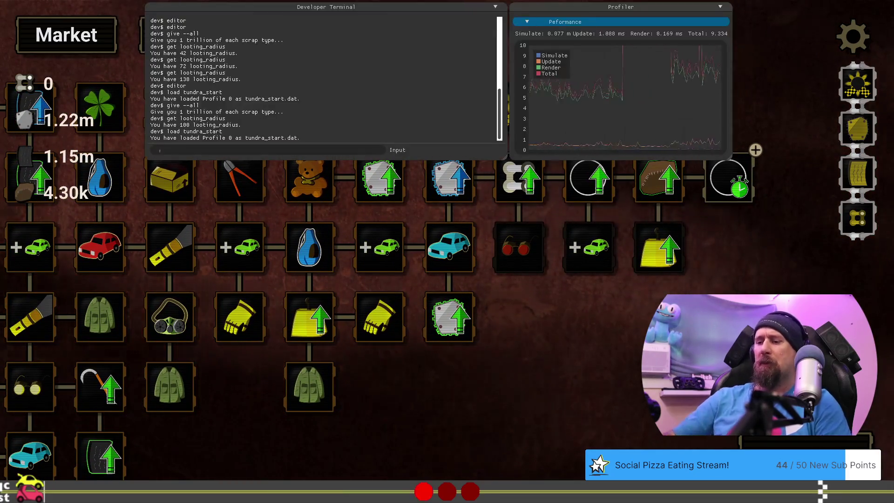
text(editor)
key(Return)
mouse_move(460, 423)
mouse_down()
mouse_move(331, 407)
mouse_move(10, 465)
mouse_move(2, 479)
mouse_move(61, 501)
mouse_up()
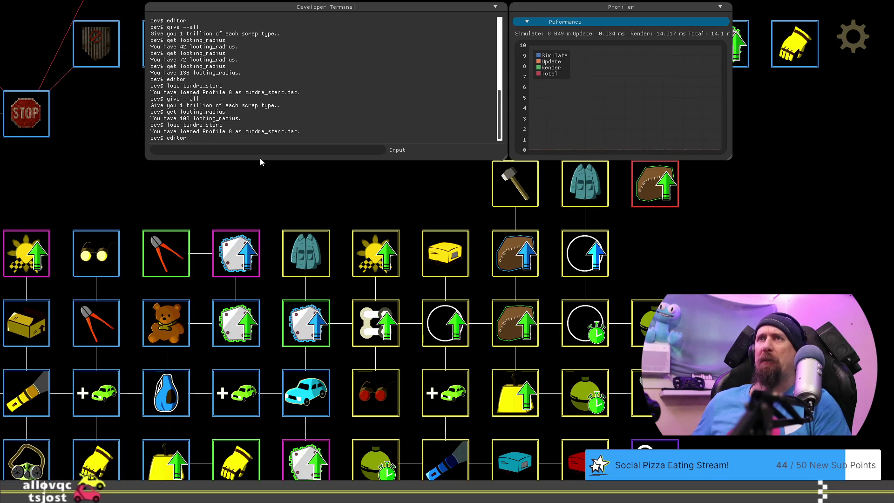
key(grave)
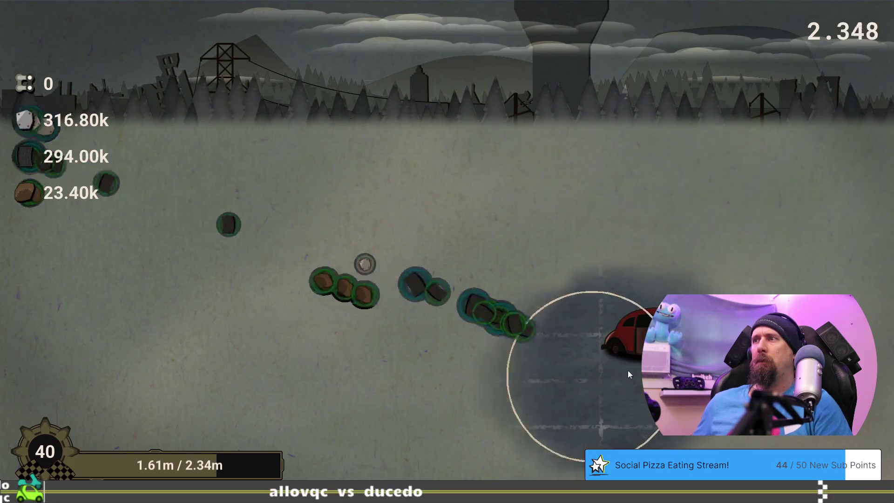
Leave the finished run and buy the Rusted Teardrop upgrade
click(397, 451)
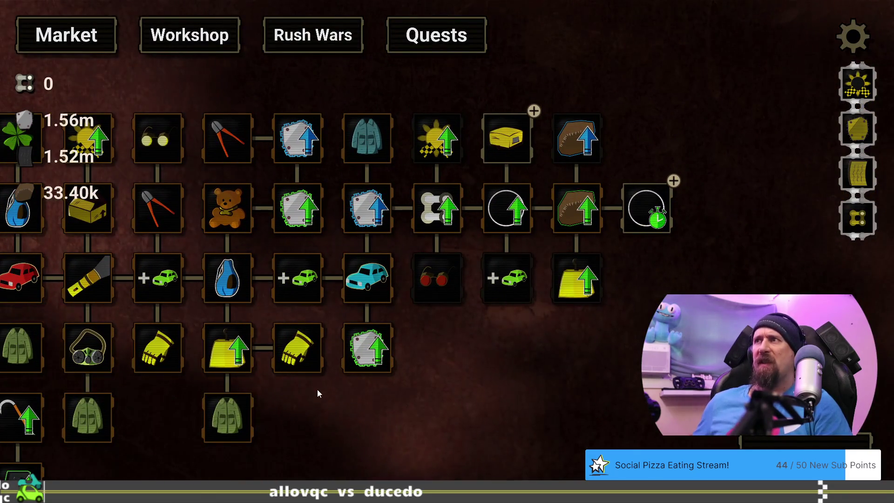
mouse_move(631, 215)
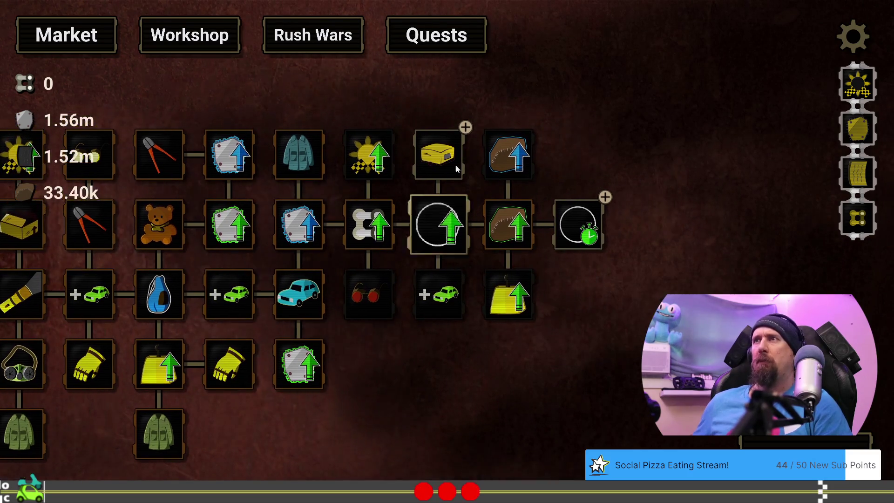
mouse_move(458, 140)
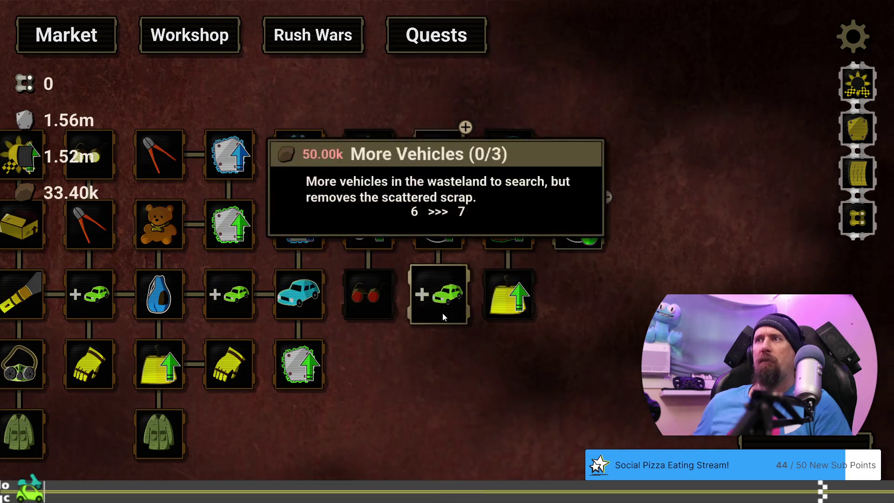
mouse_move(426, 311)
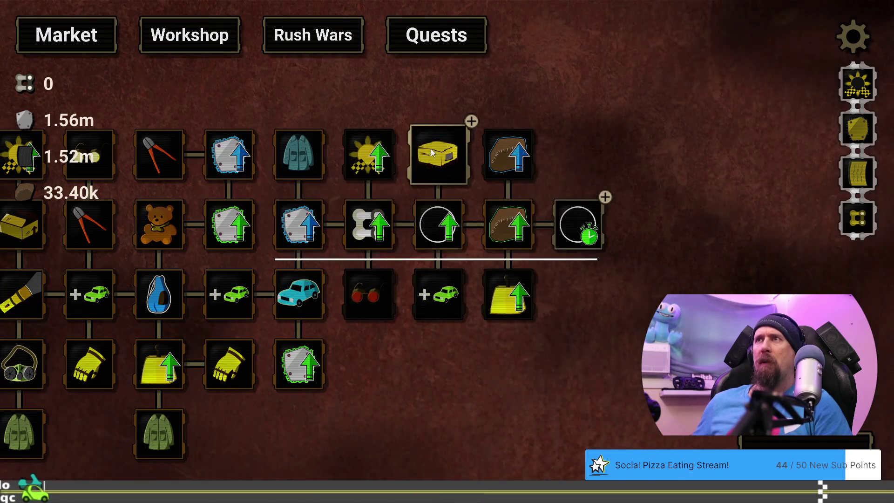
click(432, 149)
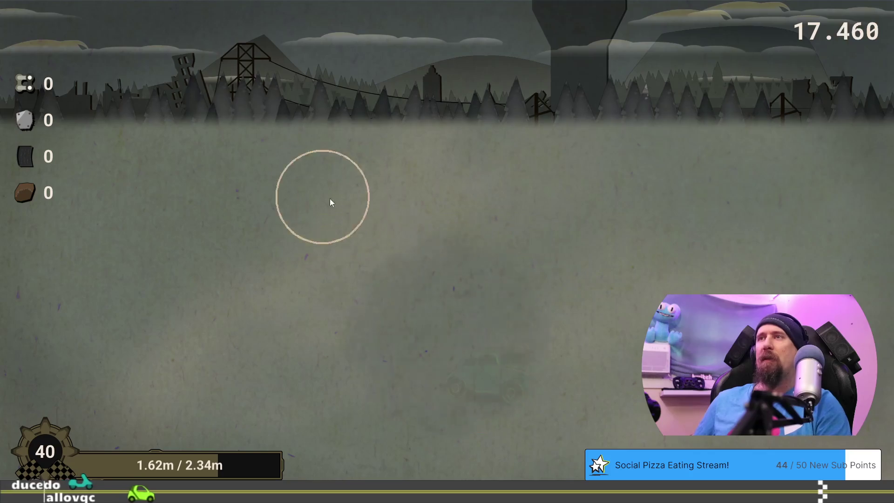
Strip the red car, trailer and teal car of all scrap, then return to the upgrade tree
click(445, 216)
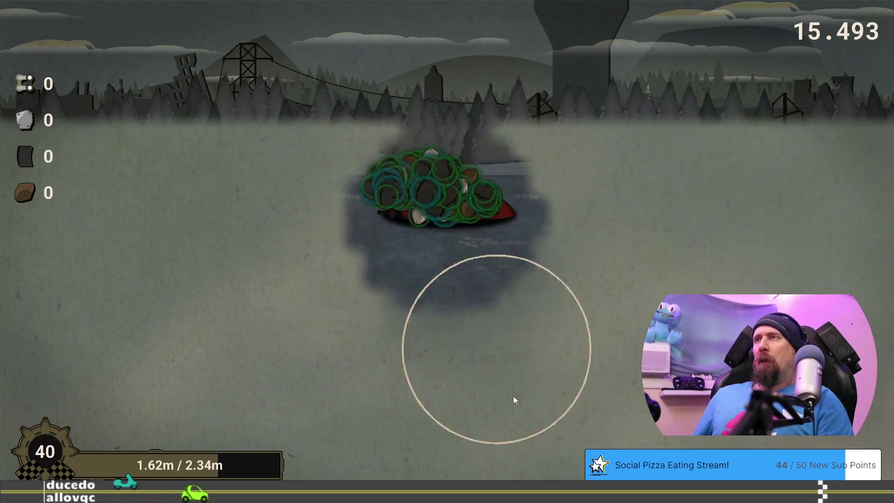
click(510, 396)
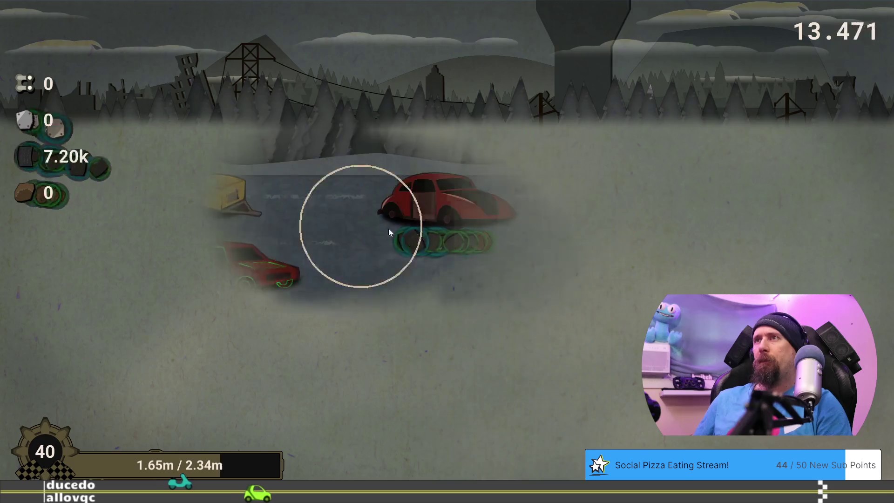
click(219, 239)
click(254, 253)
click(214, 207)
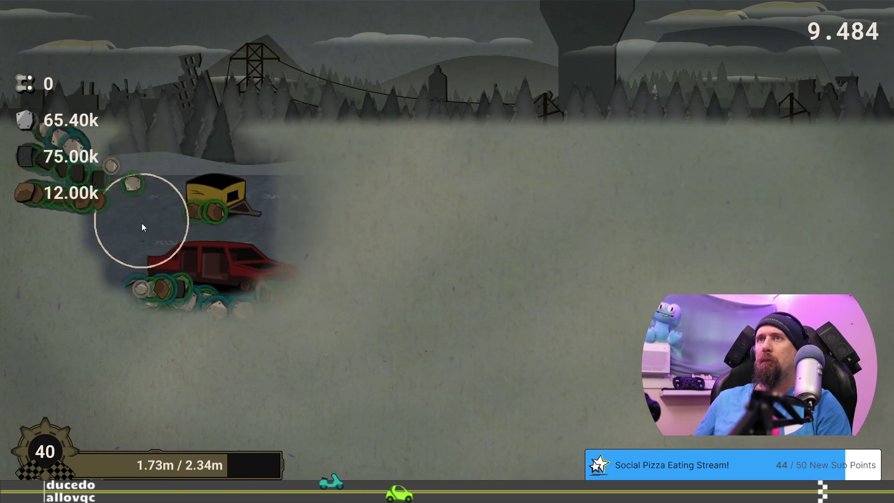
click(247, 340)
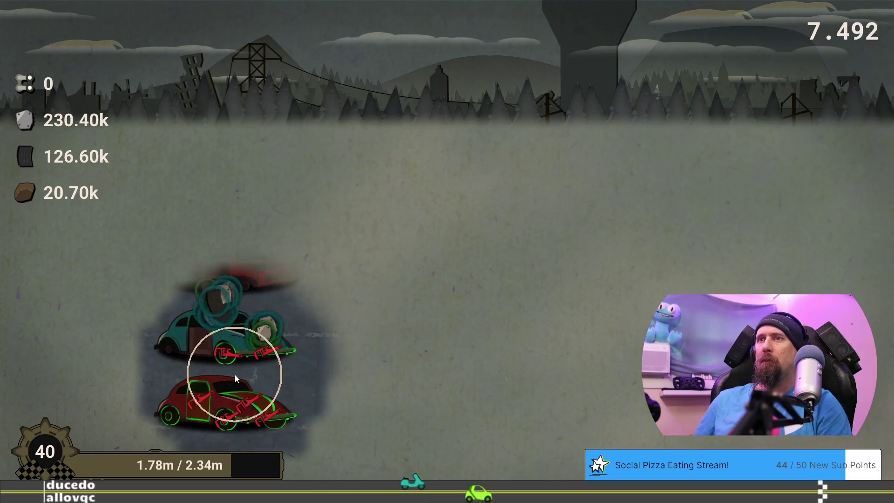
click(189, 409)
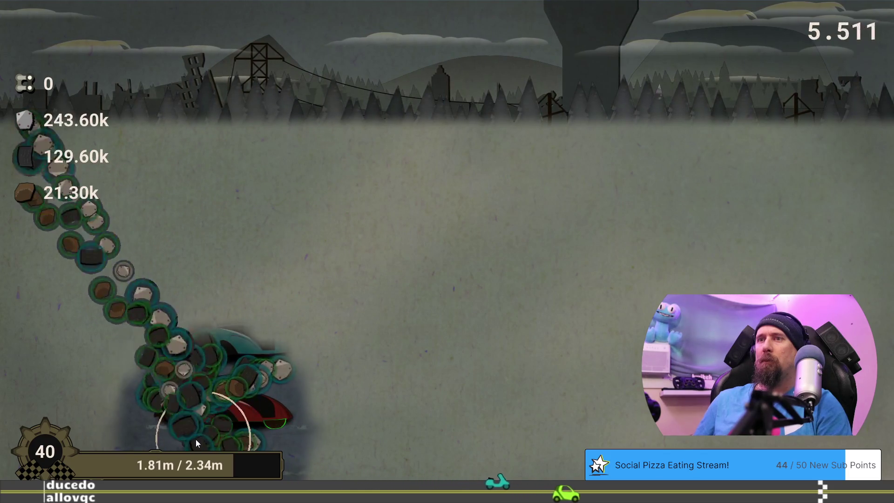
click(264, 438)
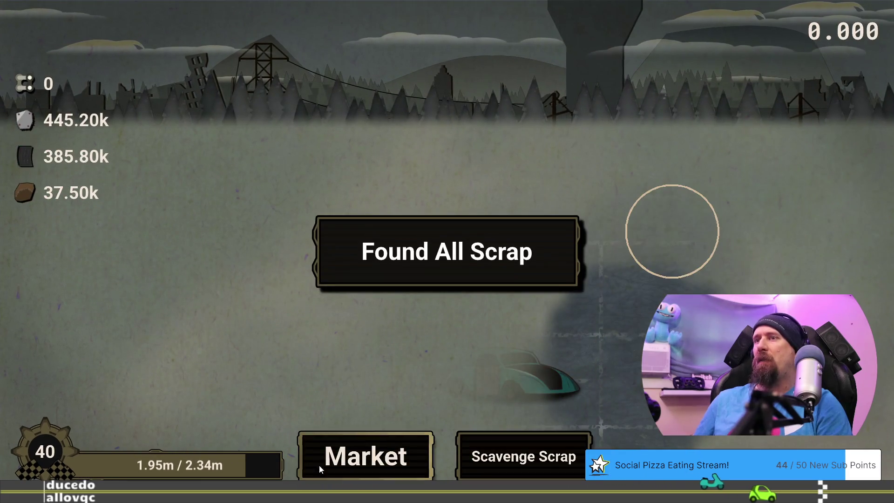
click(320, 463)
drag(721, 374, 235, 422)
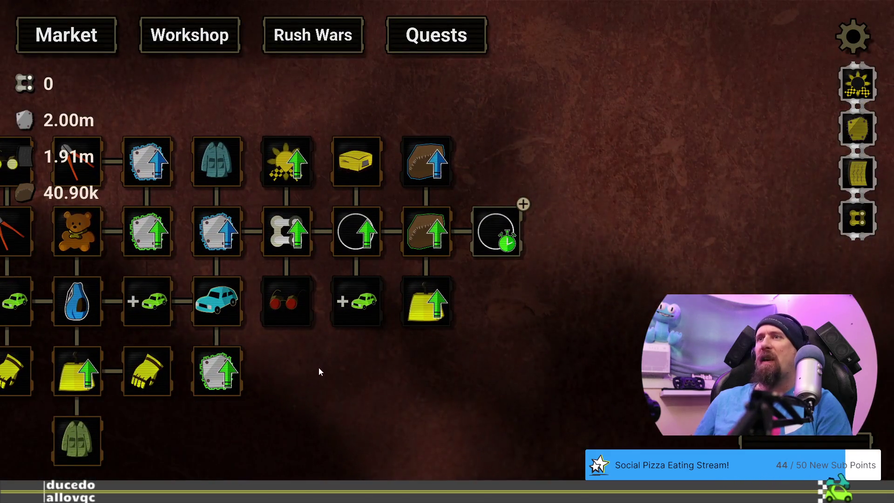
Pan across the upgrade tree to view the clock upgrade and Infra-red Lense node
mouse_move(371, 303)
mouse_move(292, 426)
mouse_down()
mouse_move(733, 249)
mouse_move(857, 402)
mouse_move(850, 394)
mouse_up()
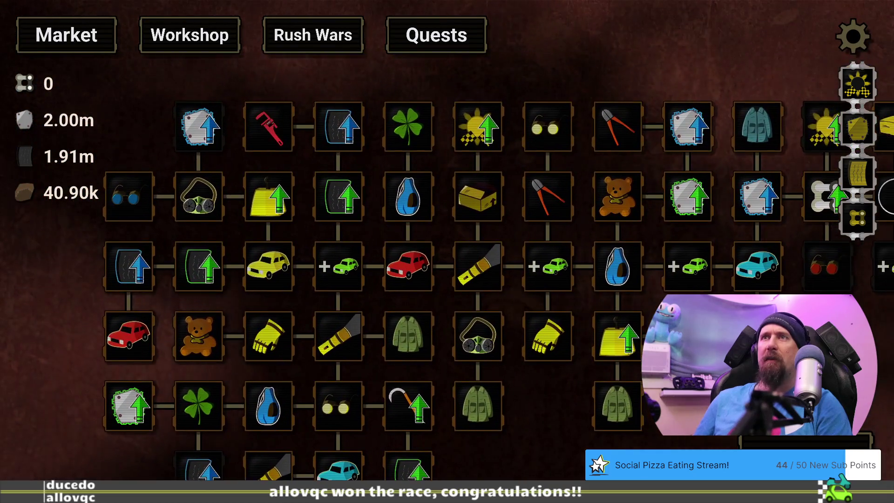
drag(827, 342, 467, 401)
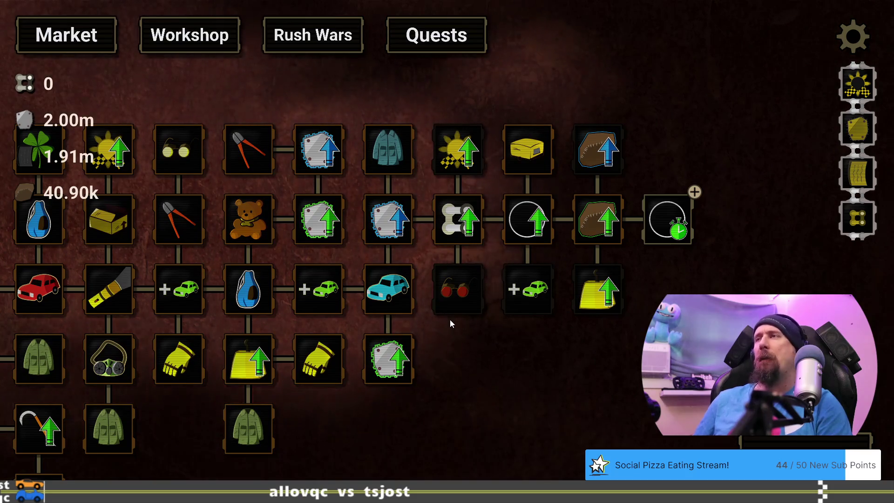
mouse_move(446, 296)
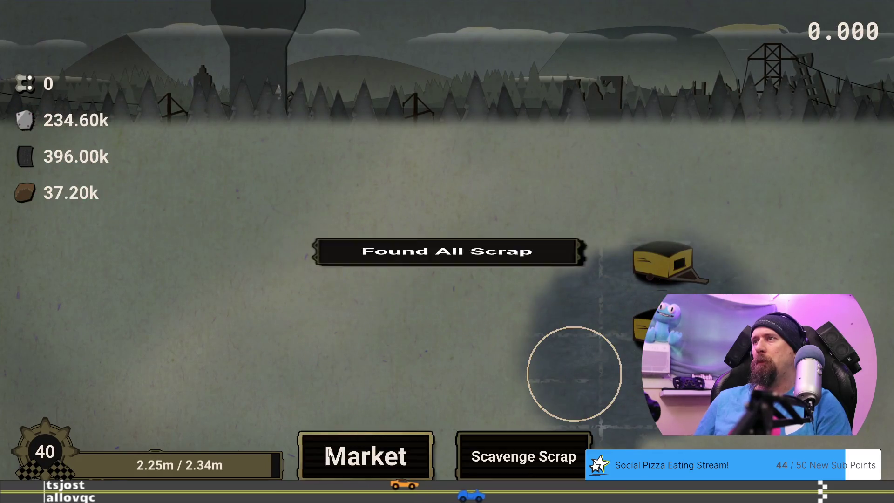
Return to the upgrade tree and buy the first level of More Vehicles
click(381, 456)
drag(762, 363, 401, 396)
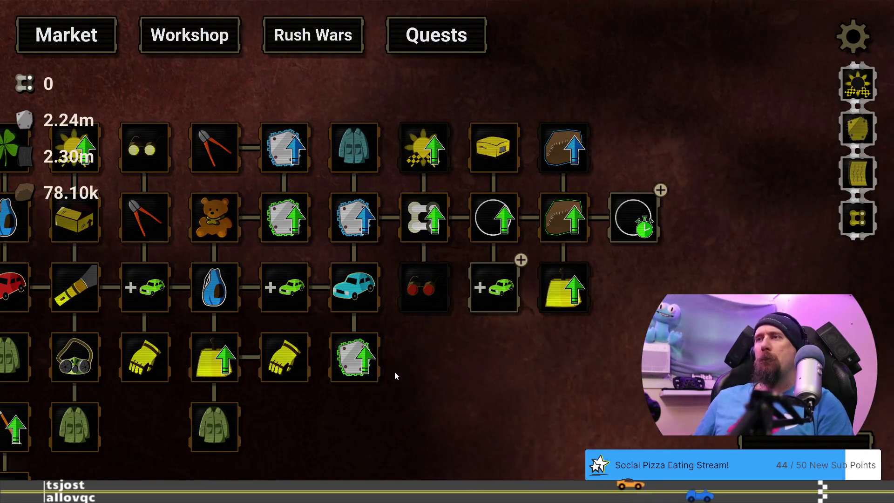
mouse_move(395, 374)
mouse_down()
mouse_move(460, 350)
mouse_move(469, 365)
mouse_up()
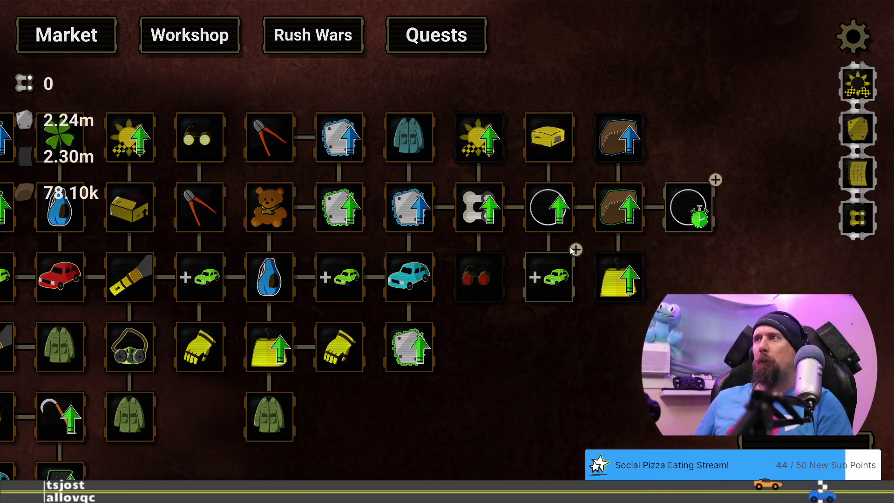
click(547, 287)
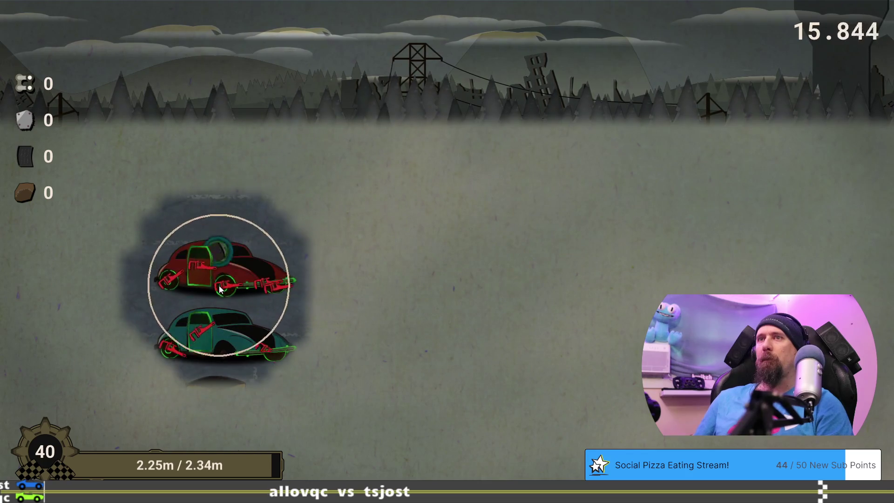
Break apart the red, teal and small cars until all scrap is found, then return to the upgrade tree
click(209, 288)
click(202, 334)
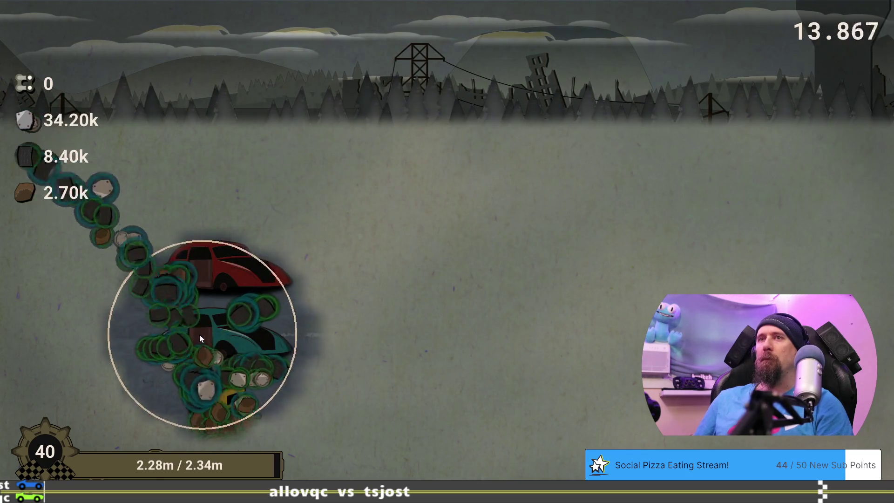
click(160, 339)
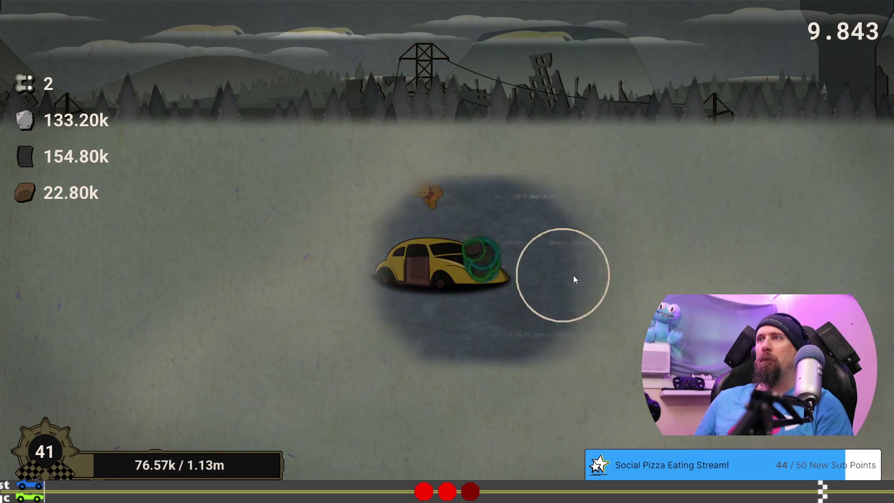
click(671, 211)
click(463, 283)
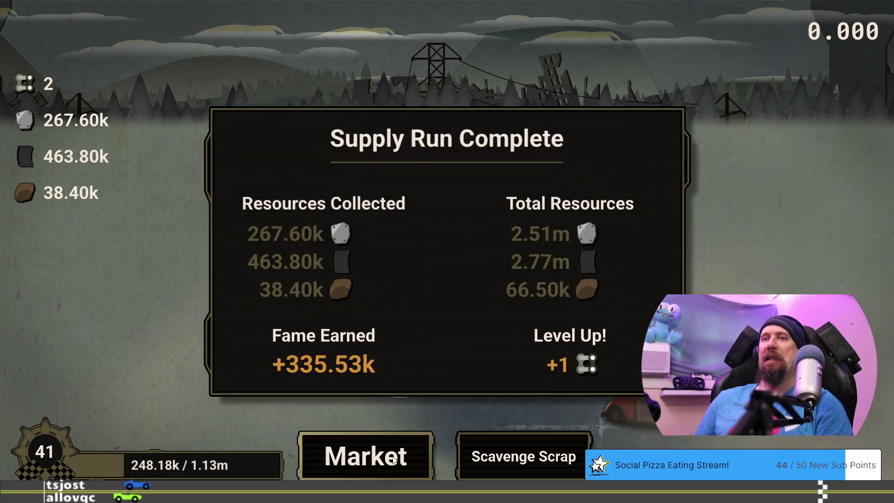
click(372, 454)
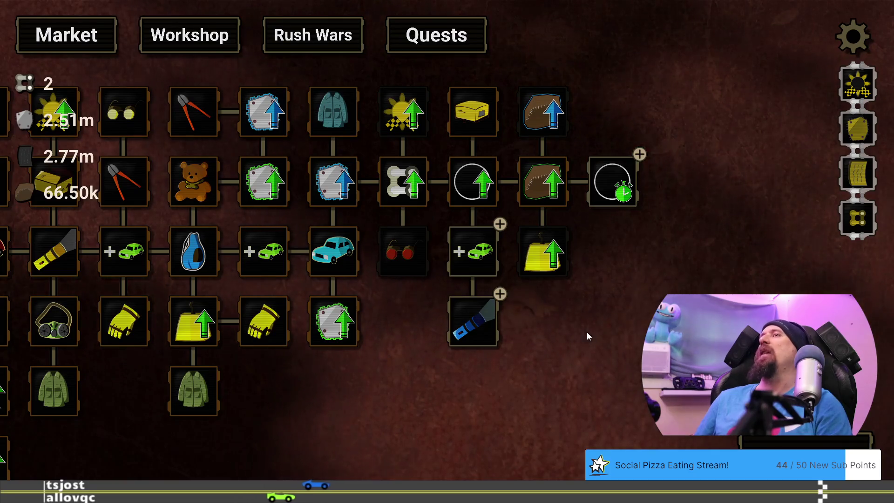
mouse_move(485, 252)
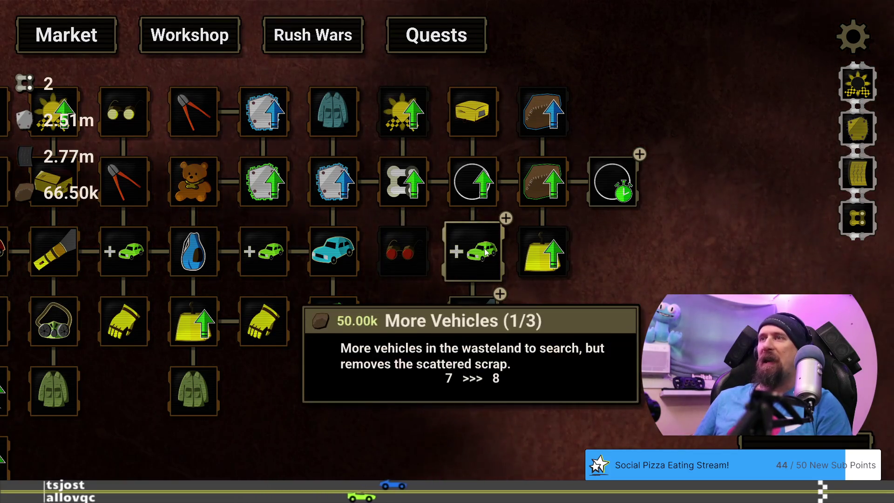
mouse_move(489, 336)
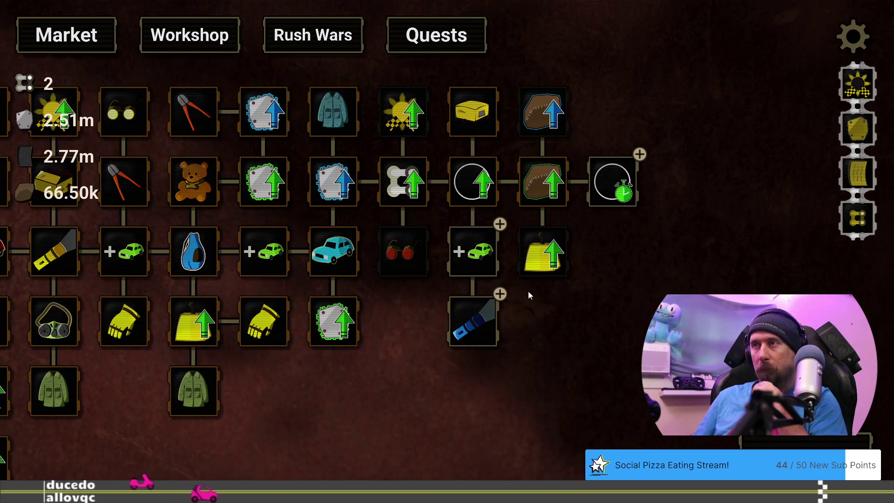
mouse_move(532, 264)
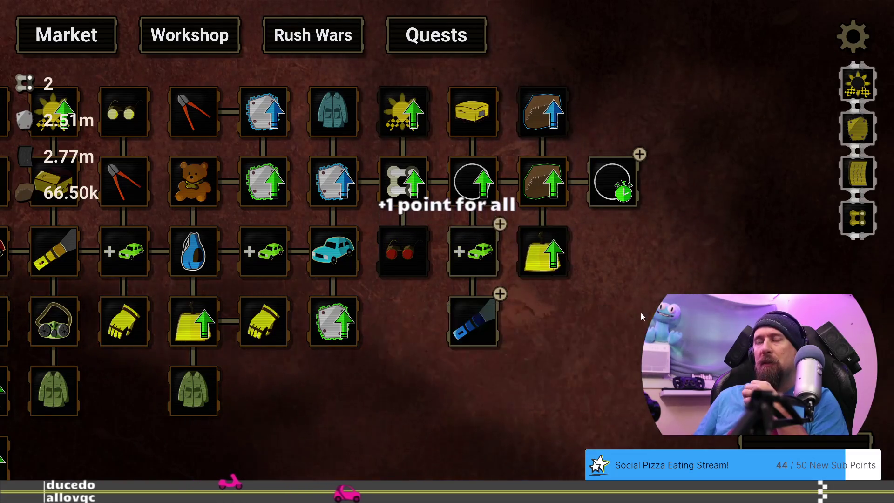
drag(649, 306, 610, 309)
mouse_move(424, 259)
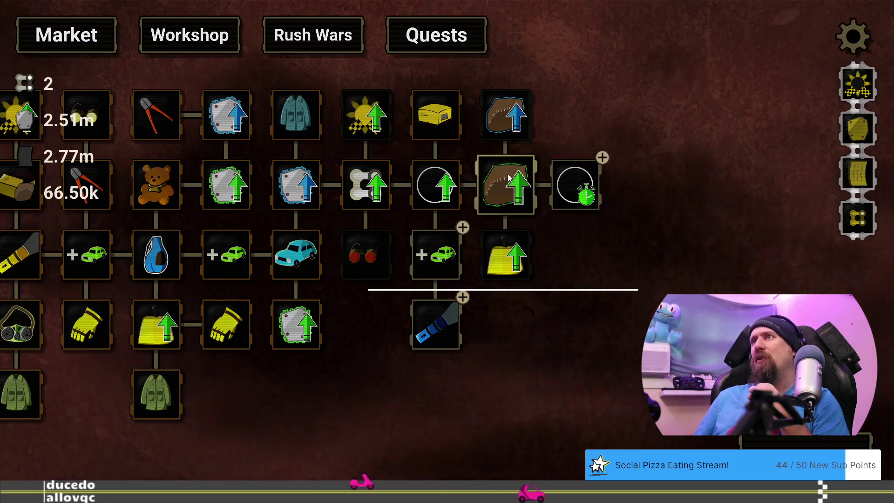
mouse_move(510, 178)
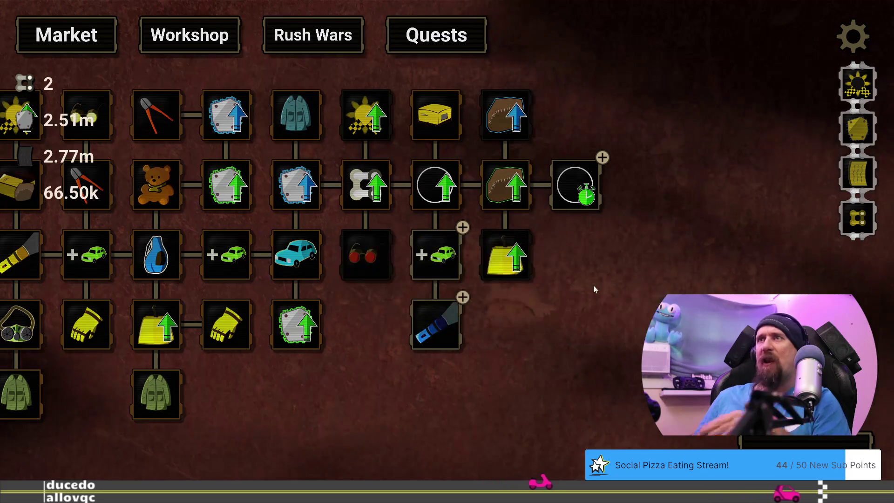
mouse_move(579, 191)
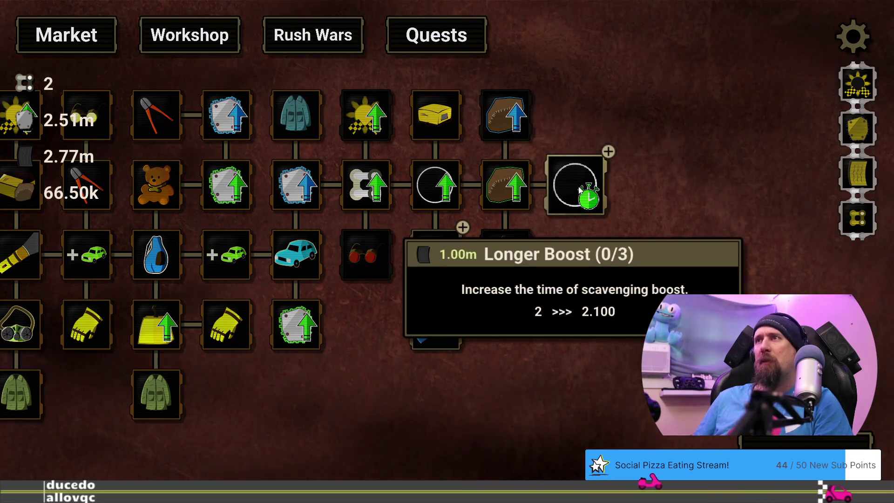
mouse_move(436, 193)
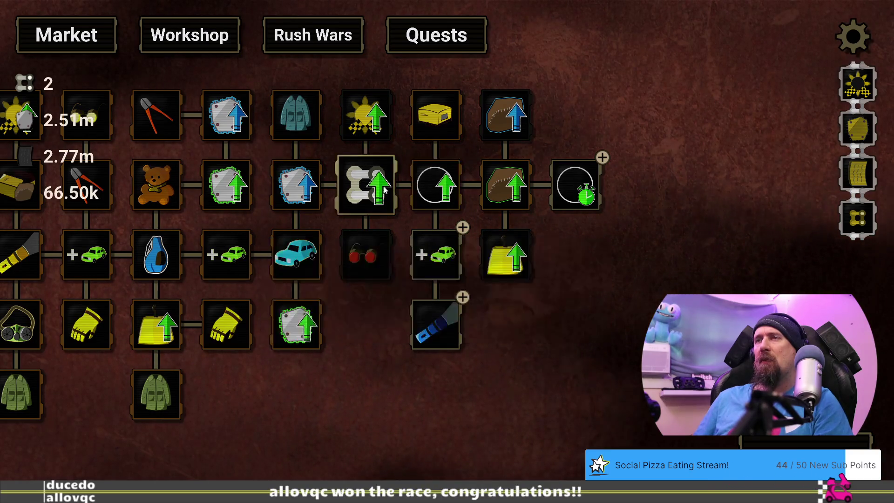
drag(303, 409, 266, 408)
Save progress as the 'now' profile and load the 'tundra_start' profile from the developer terminal
key(grave)
text(save now)
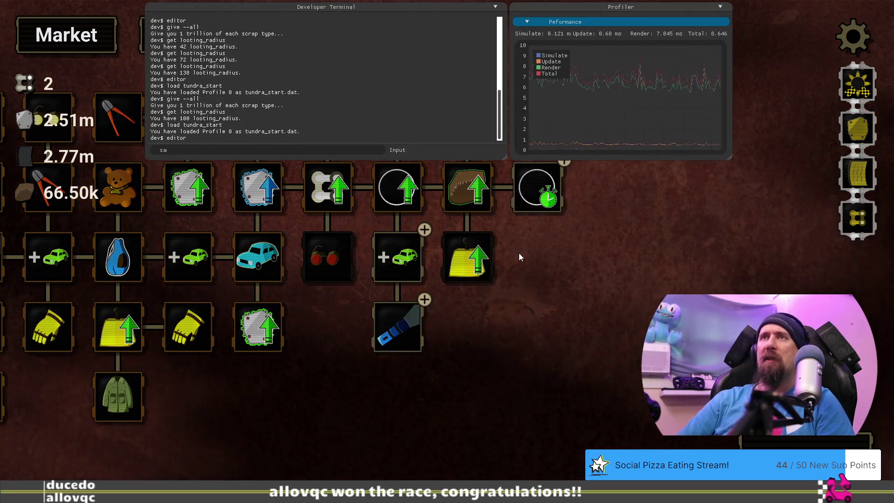
key(Return)
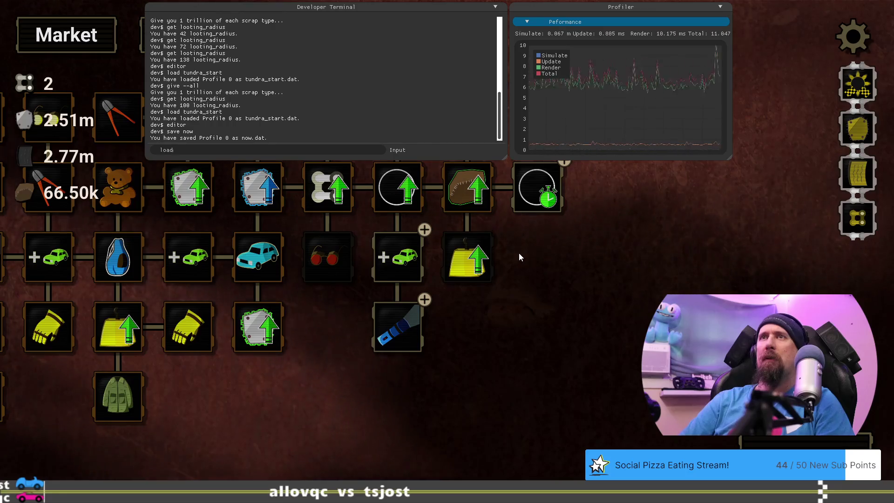
text( tundra)
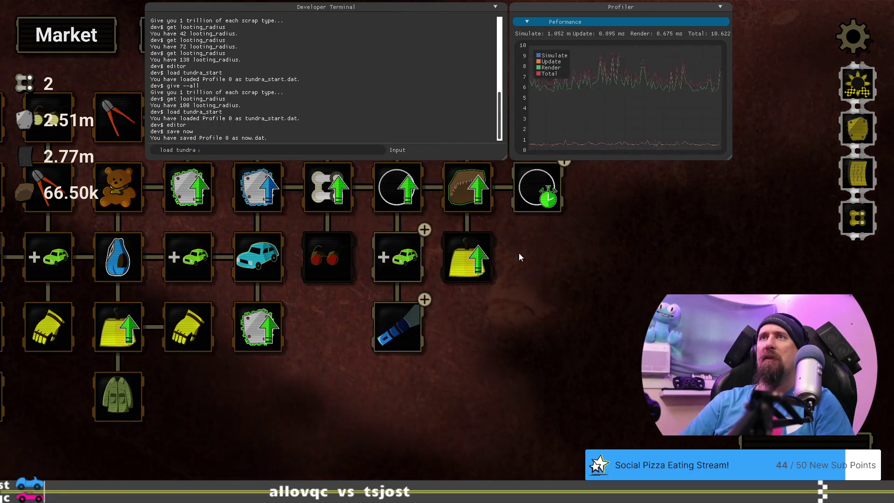
text(_start)
key(Return)
key(grave)
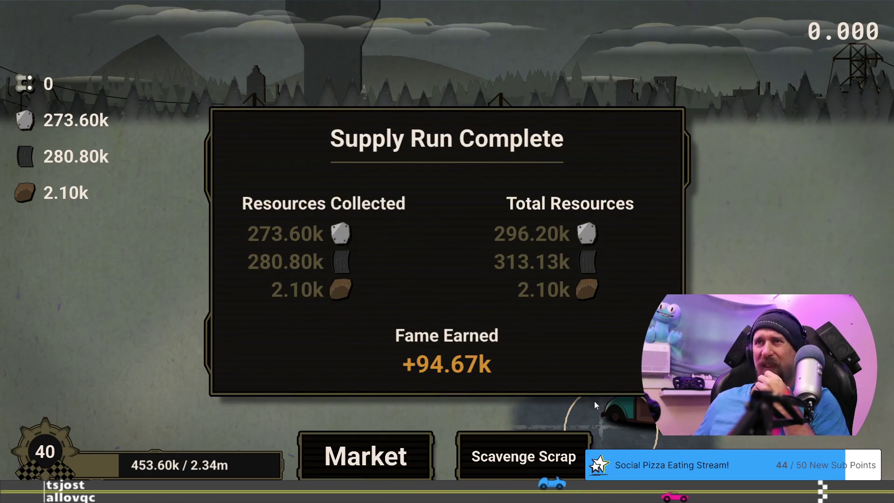
Leave the run results for the upgrade tree and pan across its nodes
click(412, 453)
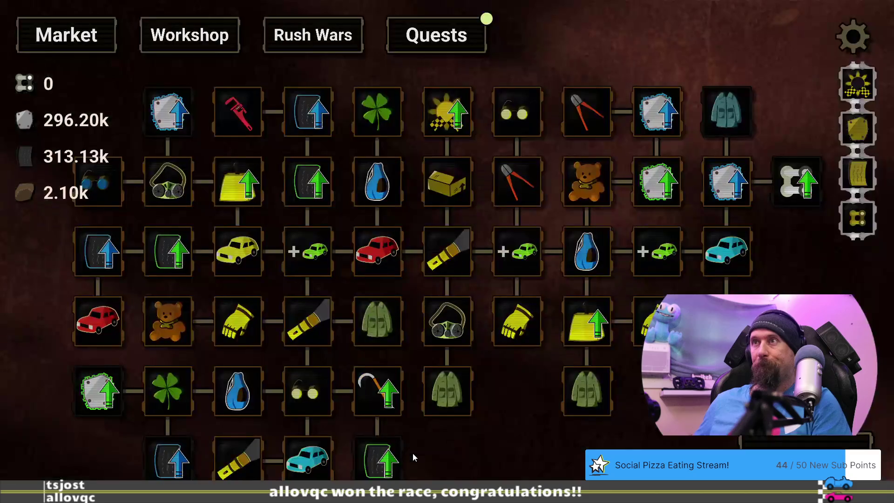
mouse_move(803, 354)
mouse_down()
mouse_move(602, 374)
mouse_move(699, 313)
mouse_up()
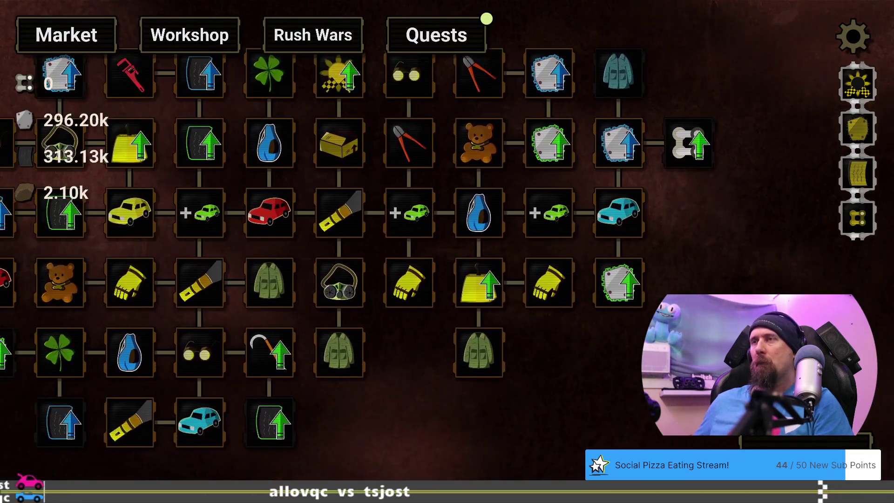
mouse_move(402, 459)
mouse_down()
mouse_move(602, 424)
mouse_move(449, 460)
mouse_up()
mouse_move(77, 433)
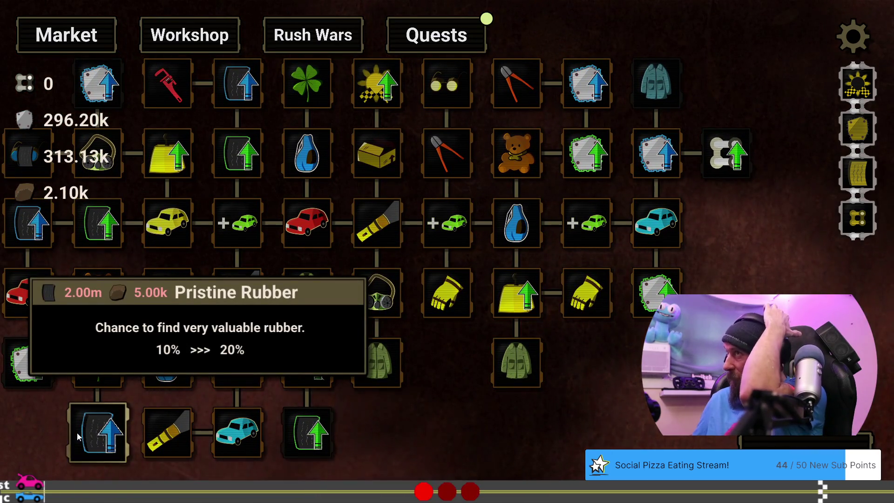
drag(762, 375, 517, 443)
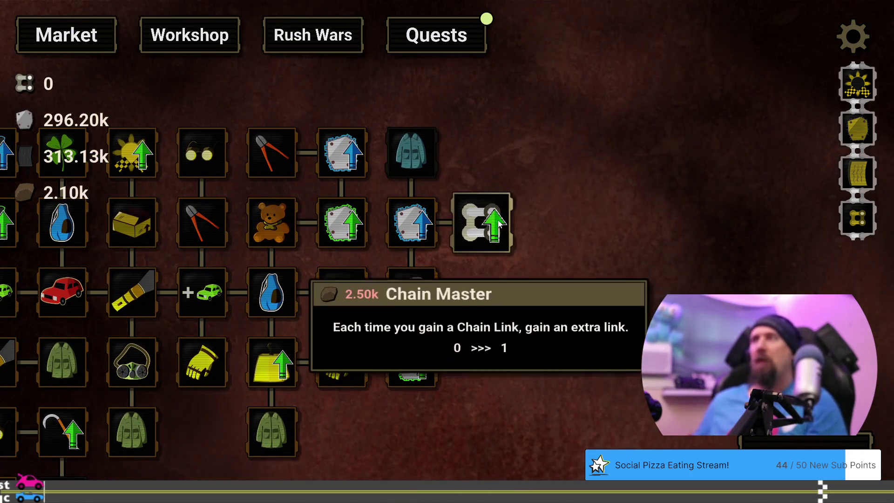
Reload the saved 'now' profile from the developer terminal
key(grave)
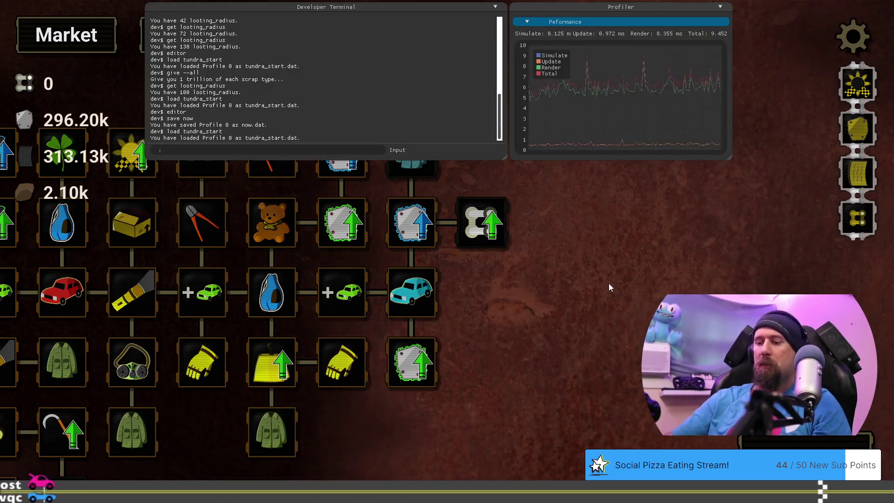
text(load now)
key(Return)
key(grave)
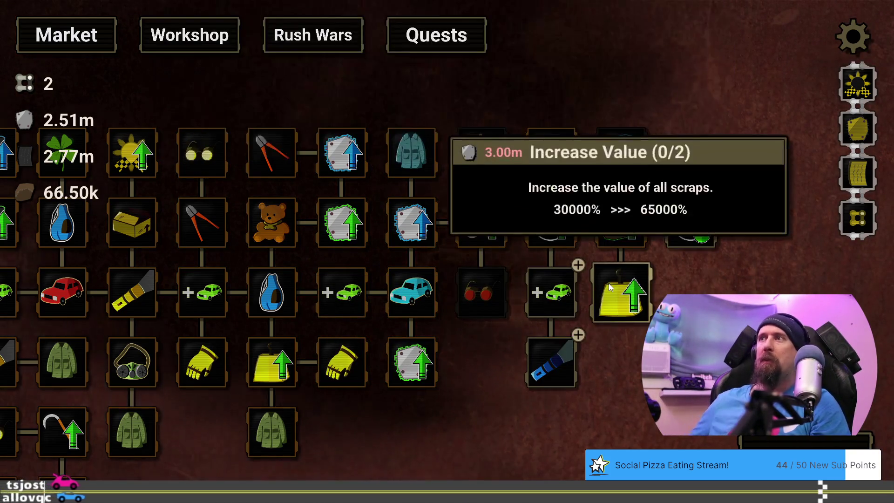
Switch the upgrade tree into editor view with the 'editor' command
mouse_move(490, 210)
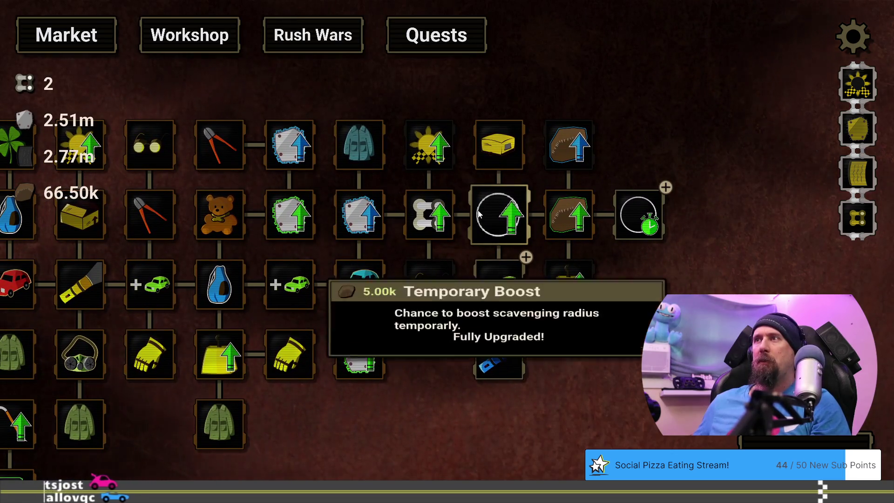
key(grave)
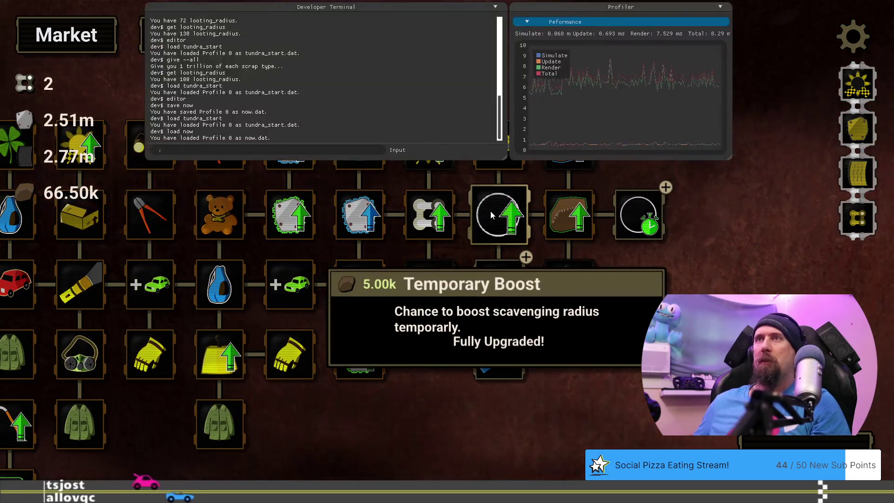
text(editor)
key(Return)
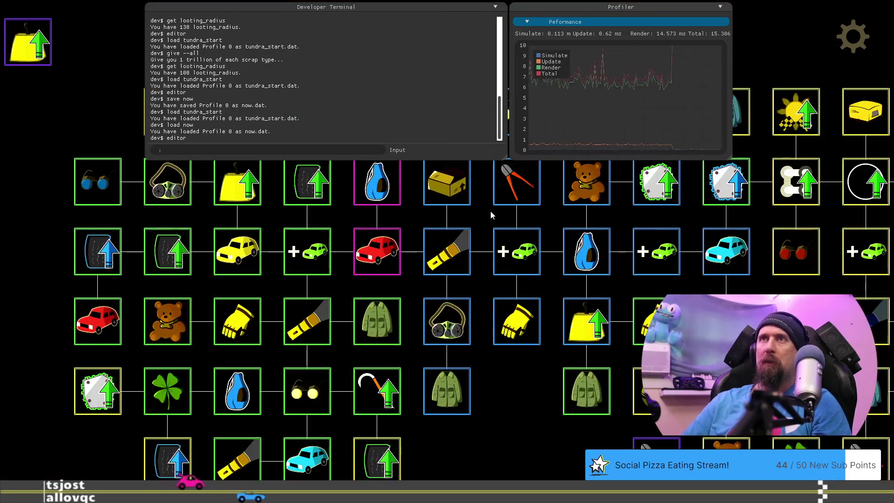
Give Temporary Boost a 250000 RUBBER cost plus a second 5000 CLOTH cost
key(grave)
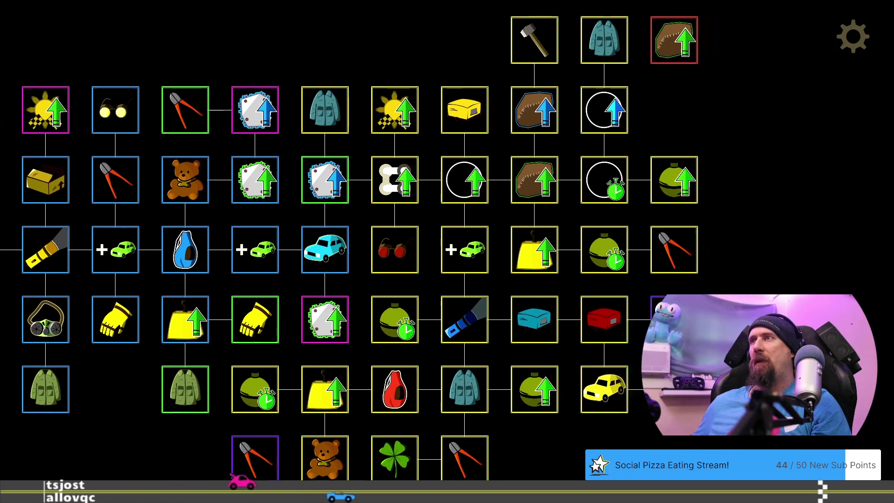
click(437, 197)
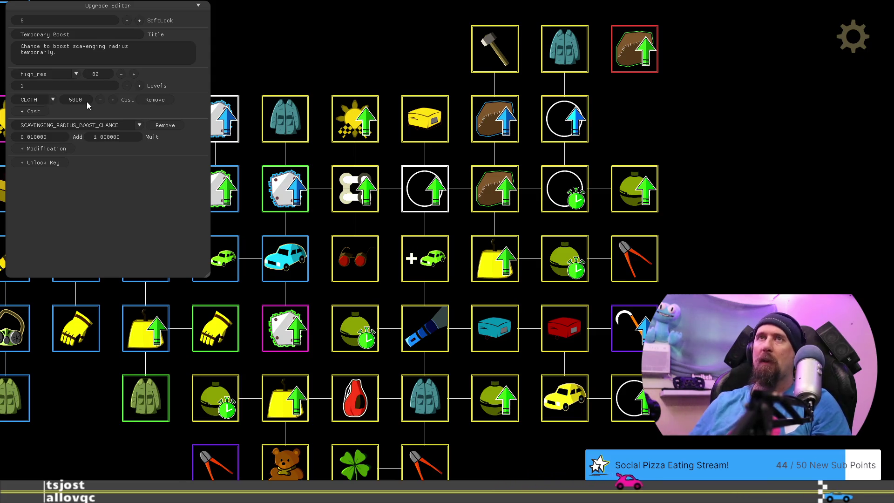
click(34, 113)
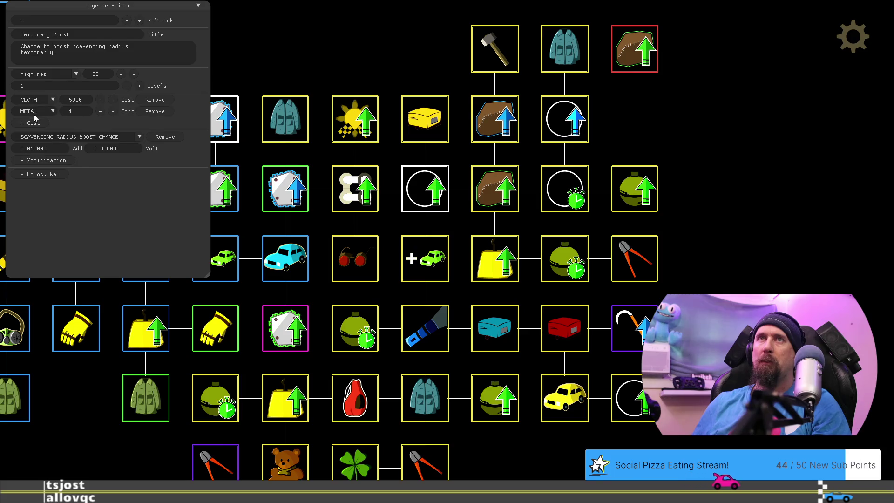
click(54, 99)
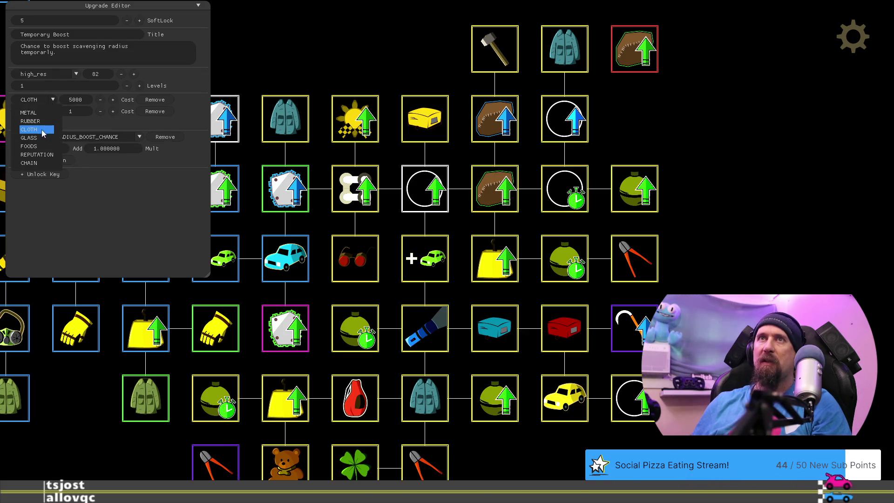
click(45, 122)
click(53, 112)
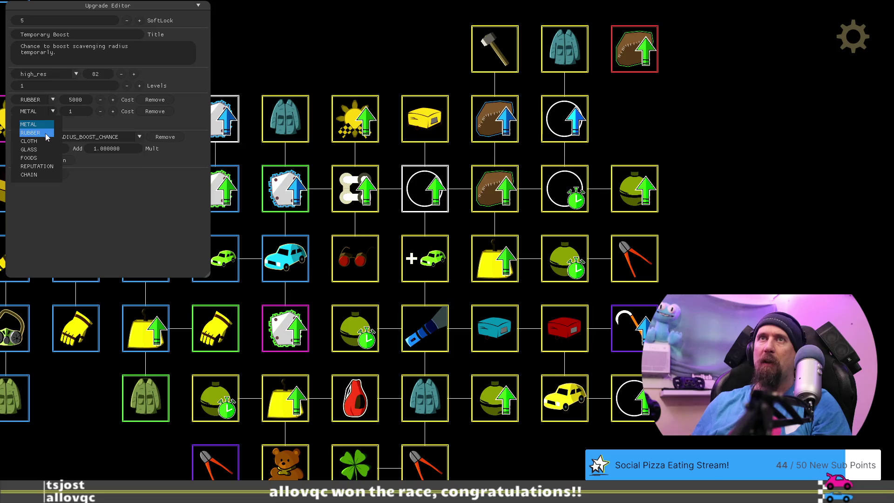
click(45, 141)
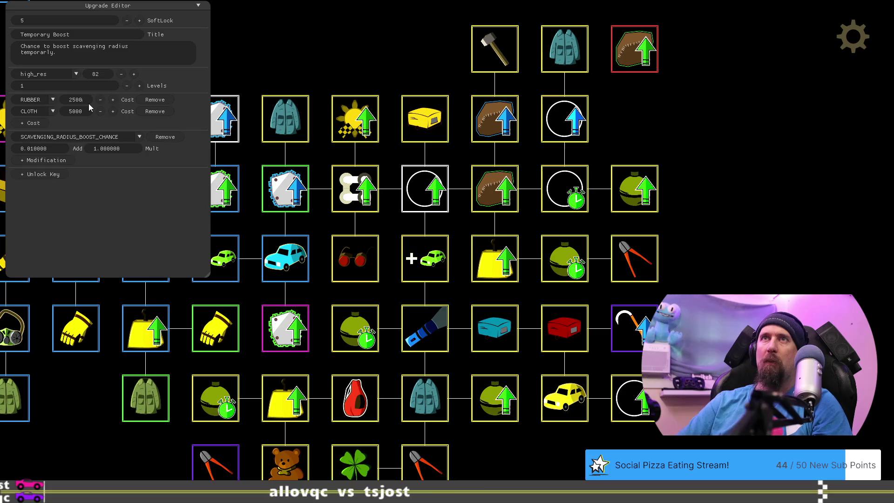
text(00)
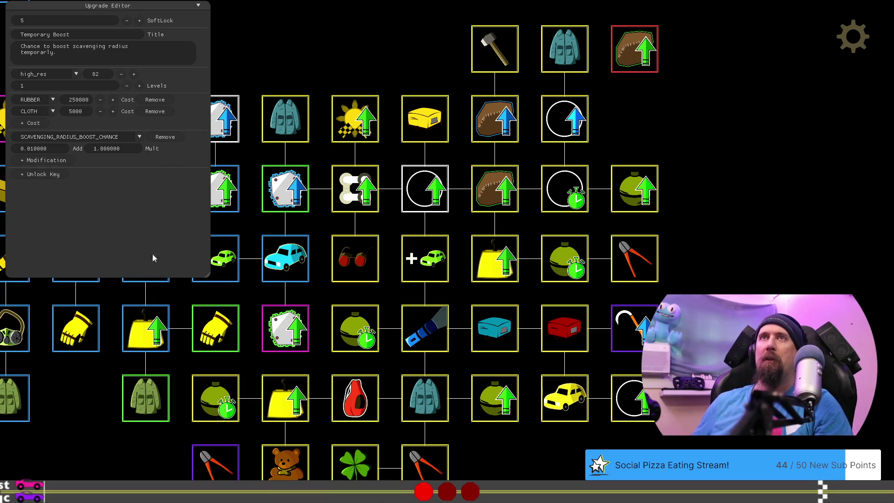
key(grave)
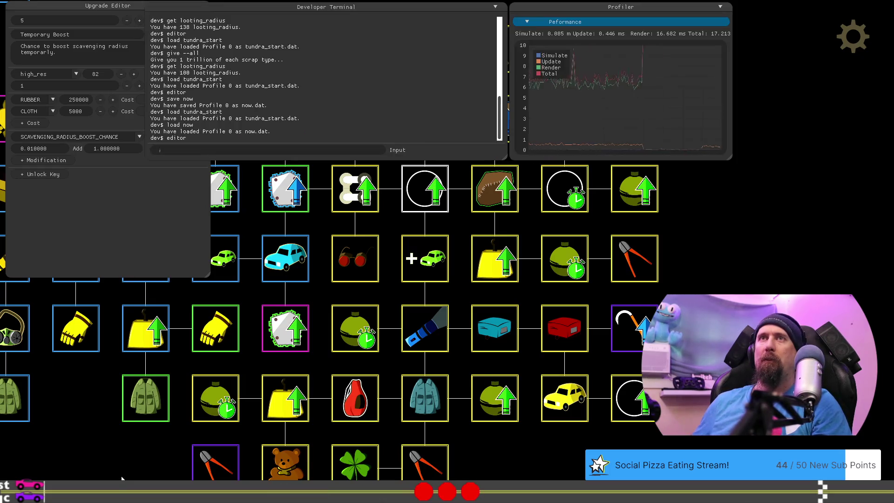
Remove 250000 rubber from the stockpile with 'give -250000 rubber'
key(grave)
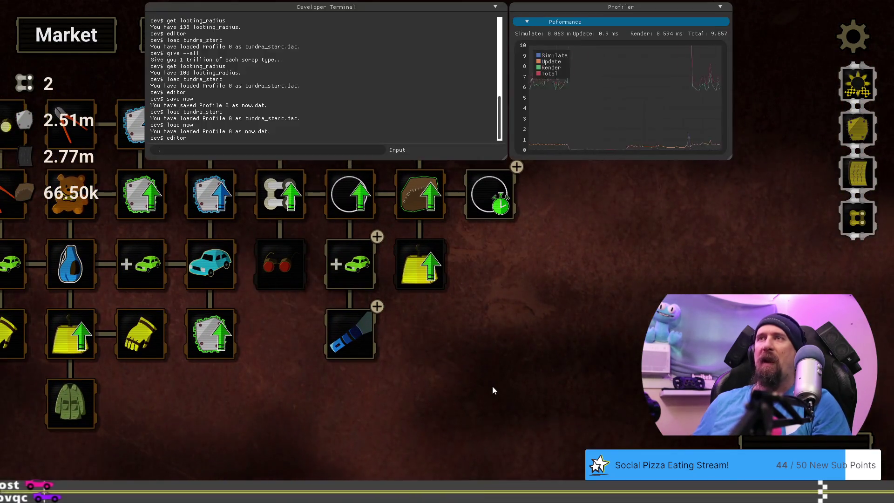
key(grave)
key(BackSpace)
key(BackSpace)
text(give250)
text( -)
key(End)
text(000 ru)
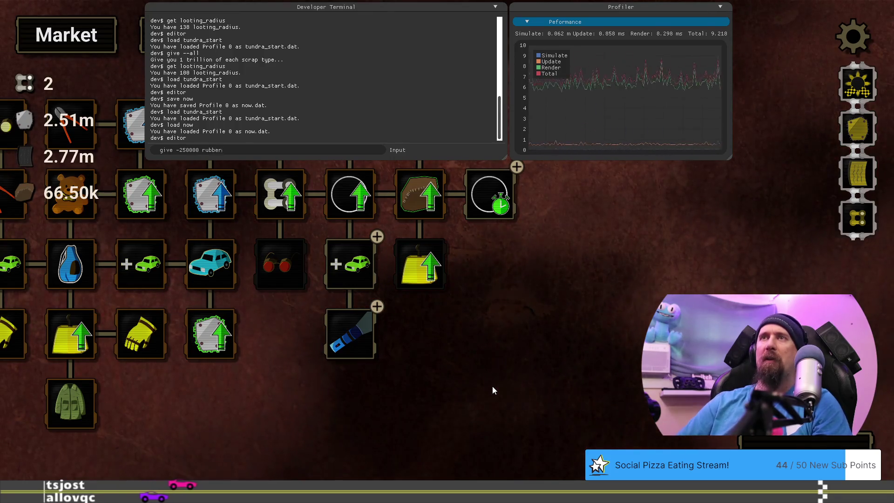
key(Return)
key(grave)
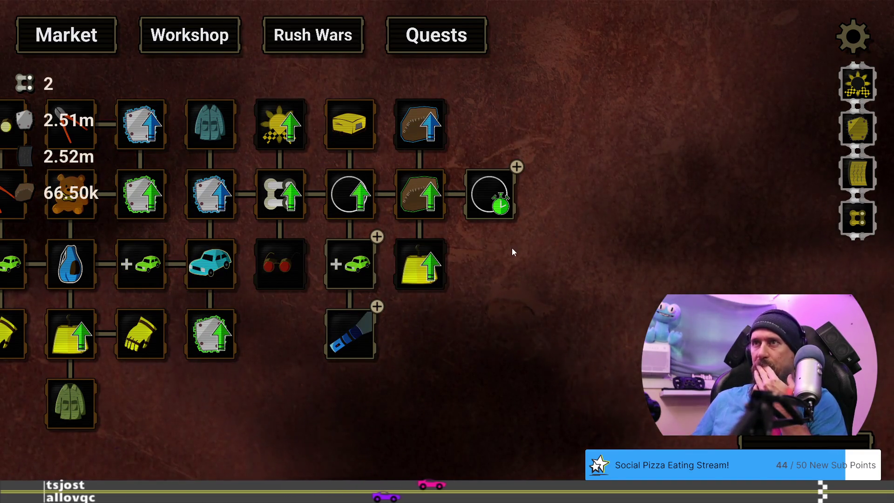
Check the boost nodes, re-enter editor view and select the Critical Boost upgrade
mouse_move(498, 226)
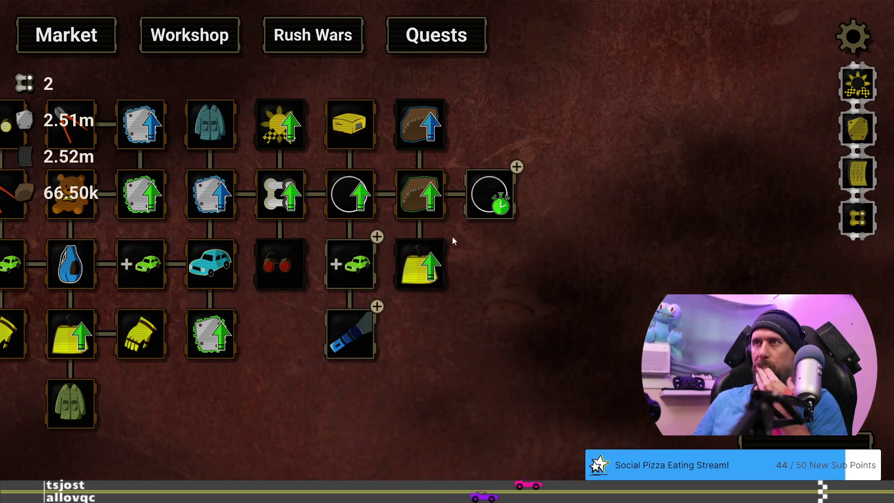
mouse_move(359, 188)
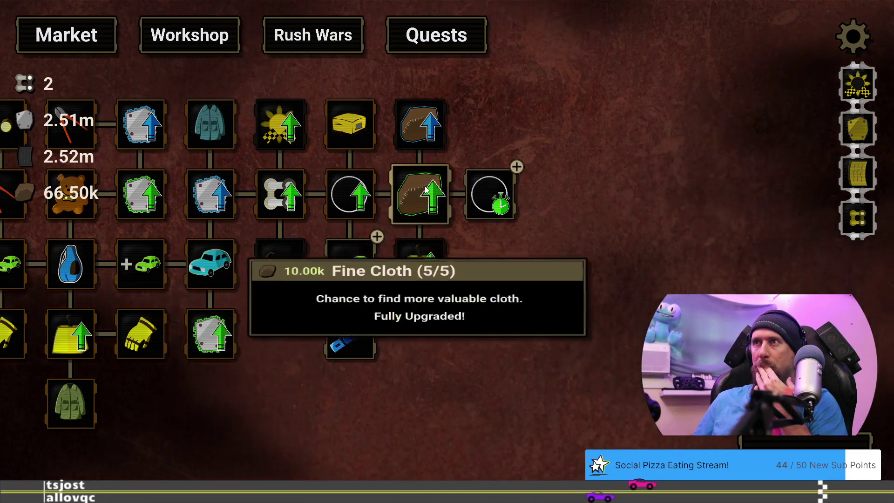
mouse_move(488, 188)
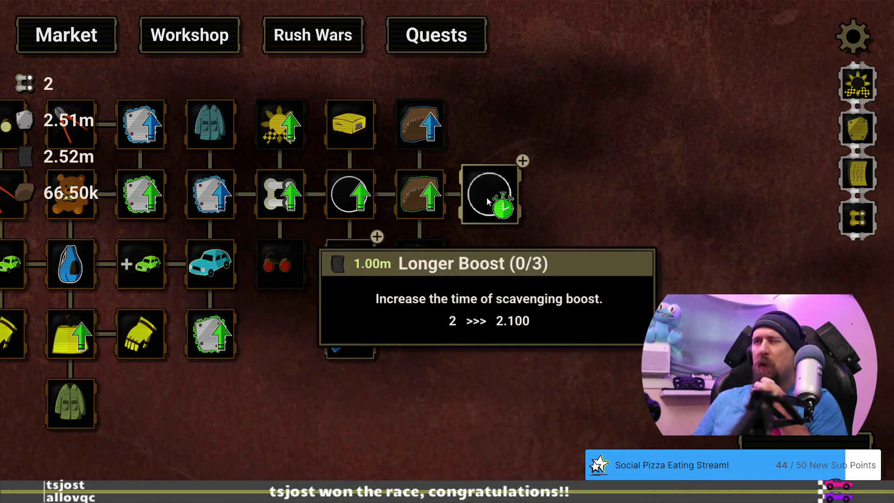
key(grave)
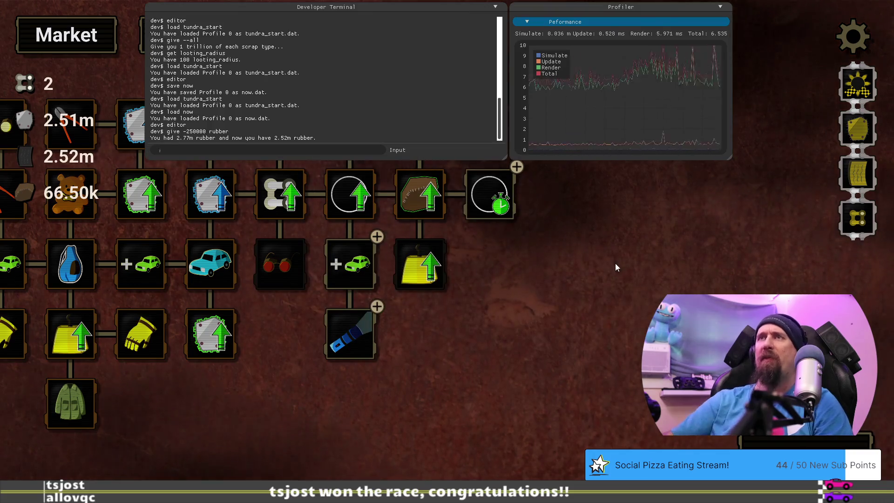
text(editor)
key(Return)
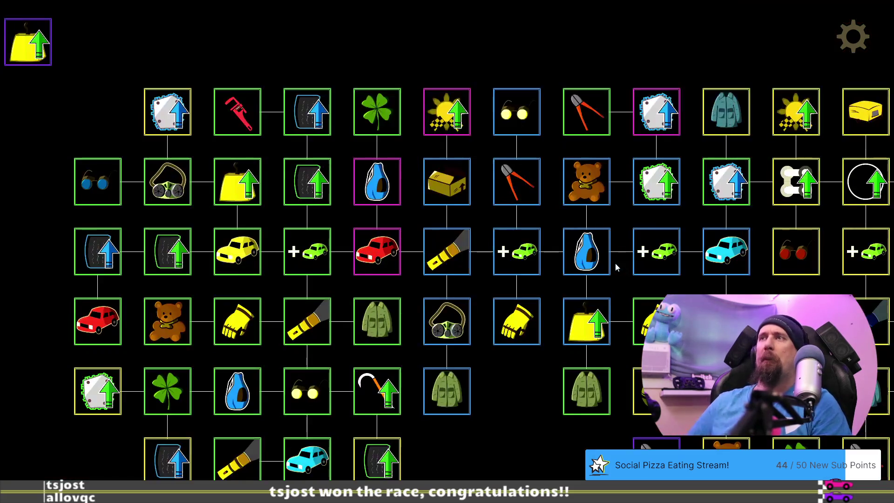
drag(533, 427, 143, 429)
drag(771, 254, 628, 275)
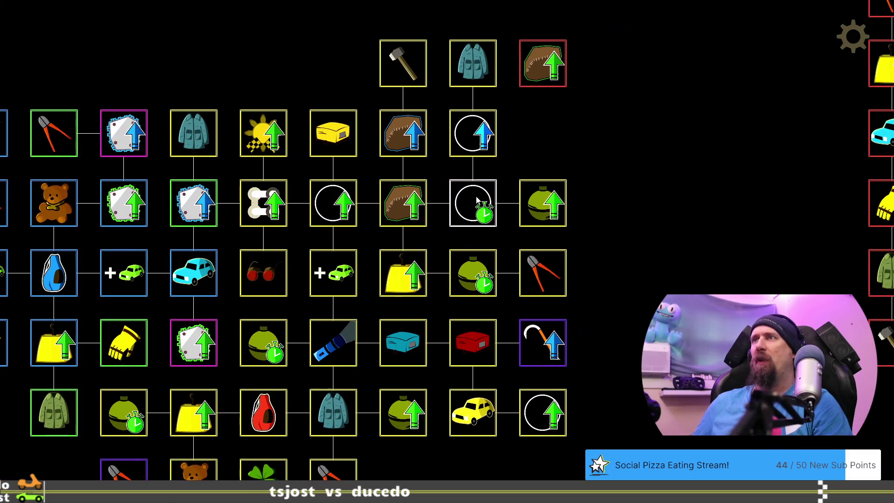
click(478, 132)
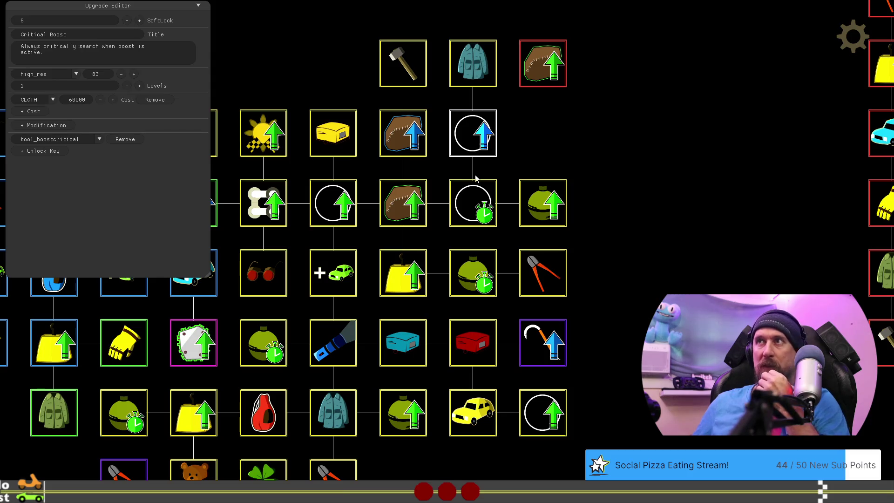
Retype Longer Boost's RUBBER cost back to 1000000, then select the Bigger Explosion upgrade
click(474, 201)
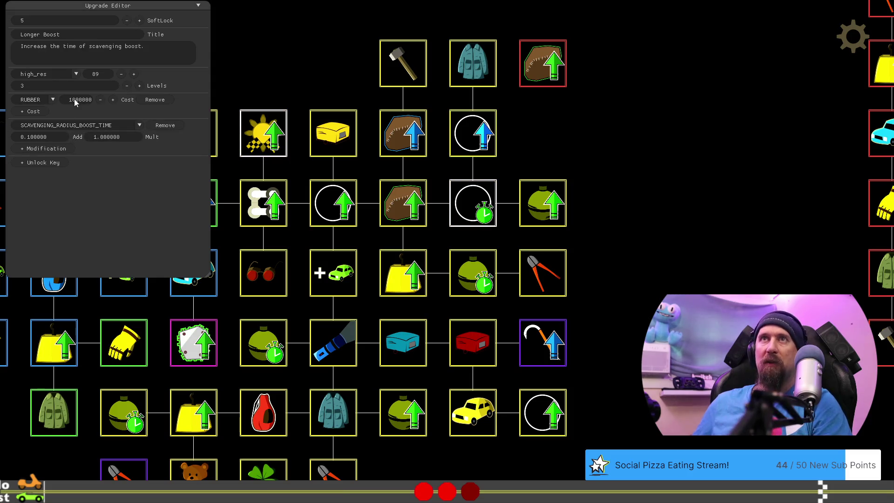
key(BackSpace)
key(BackSpace)
key(BackSpace)
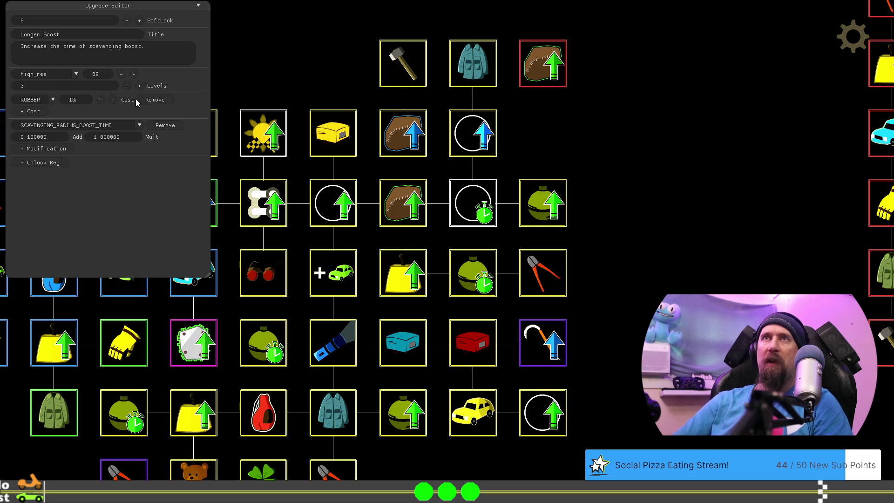
text(00000)
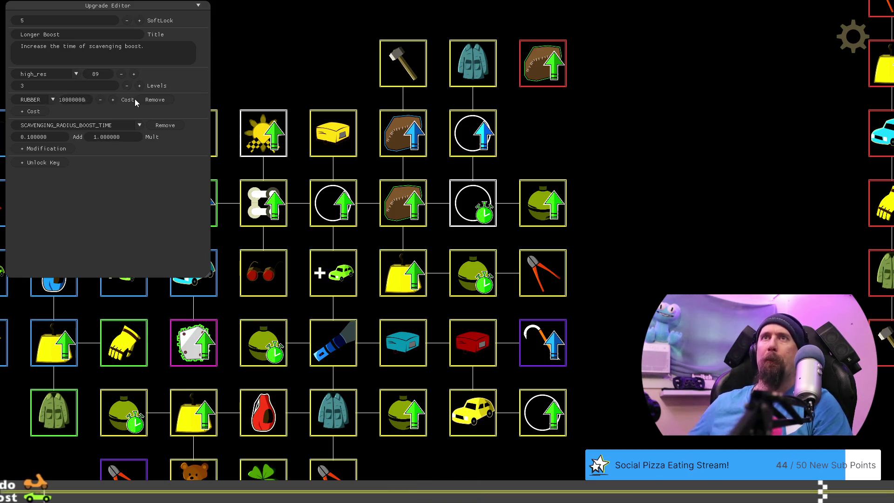
click(553, 209)
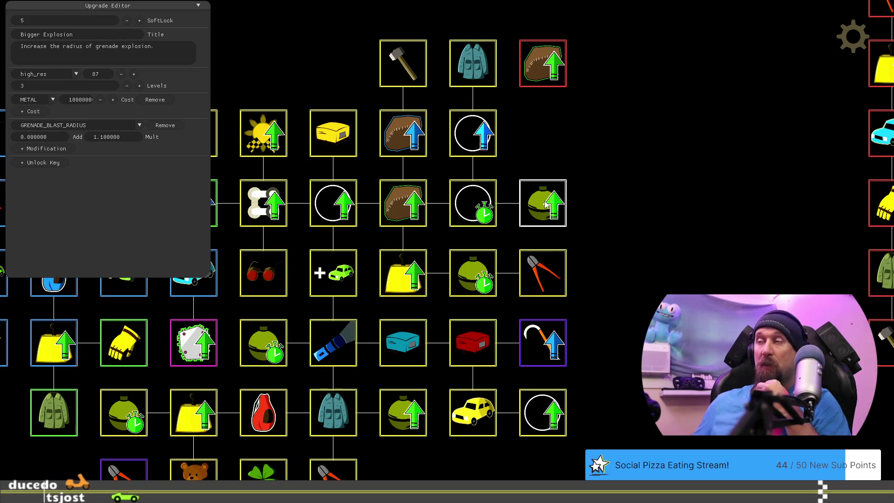
Drag Winter Coat from its top slot into the empty cell right of Critical Boost
click(481, 274)
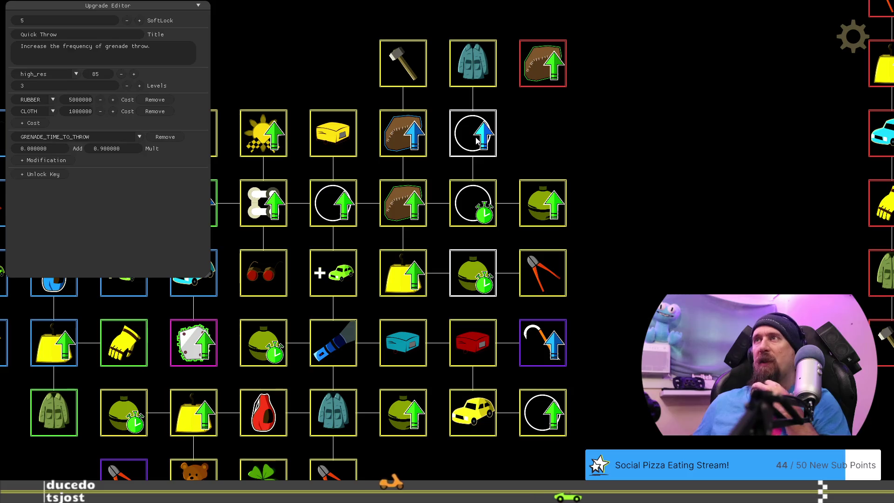
mouse_move(580, 319)
mouse_down()
mouse_move(646, 280)
mouse_move(630, 345)
mouse_up()
drag(515, 165, 513, 169)
click(512, 169)
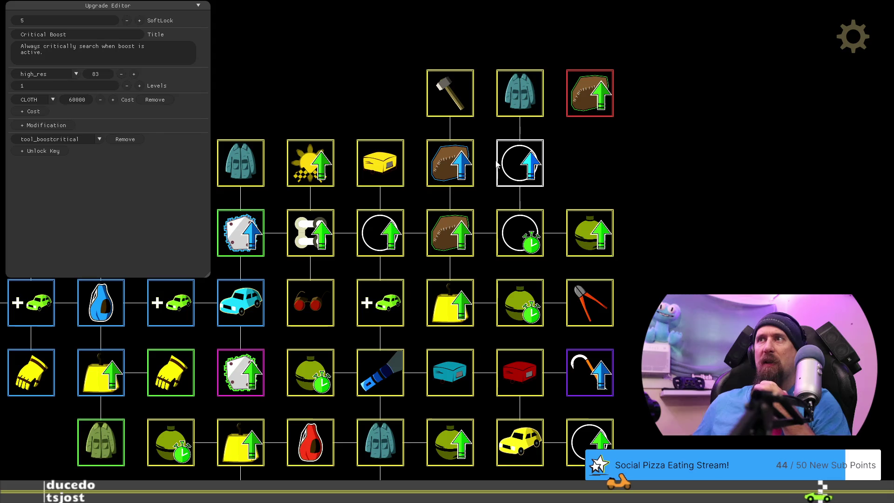
click(527, 102)
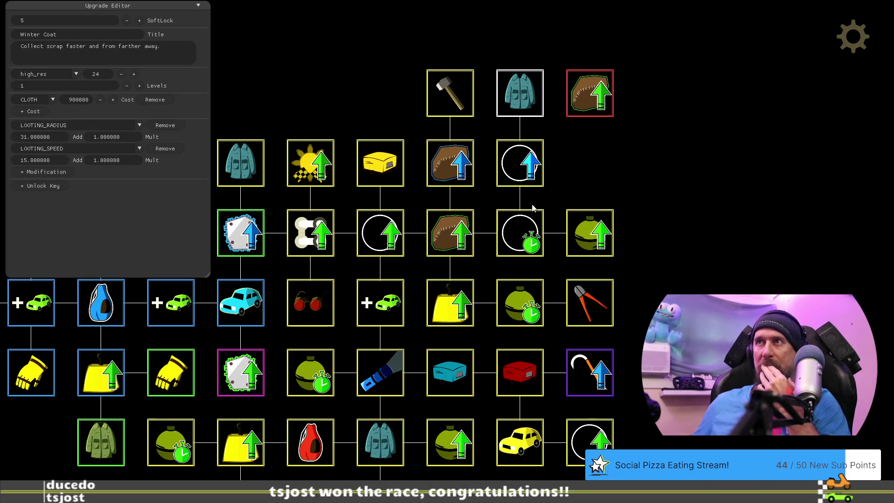
mouse_move(570, 161)
mouse_down()
mouse_move(644, 152)
mouse_move(650, 129)
mouse_up()
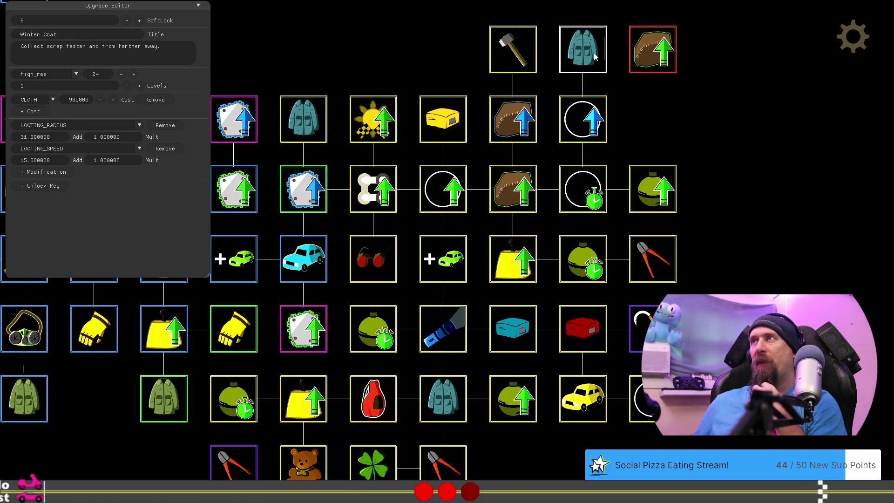
drag(596, 56, 652, 119)
mouse_move(711, 213)
mouse_down()
mouse_move(807, 195)
mouse_move(856, 206)
mouse_up()
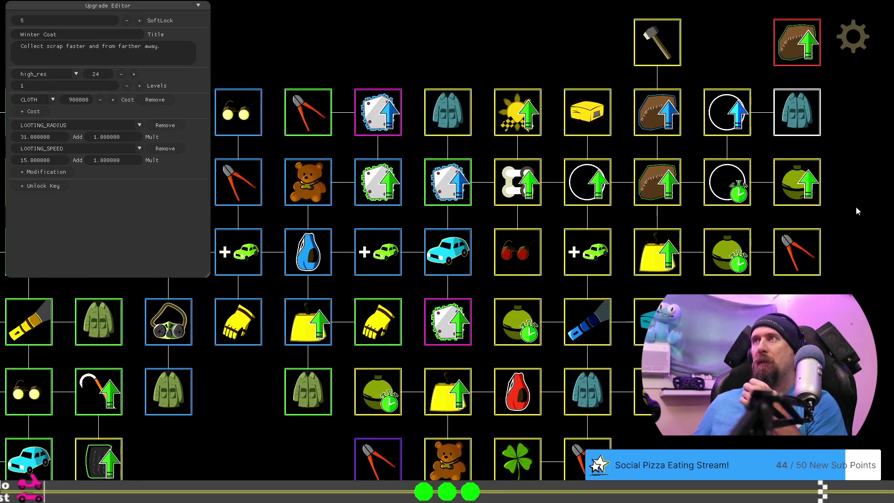
drag(643, 457, 526, 451)
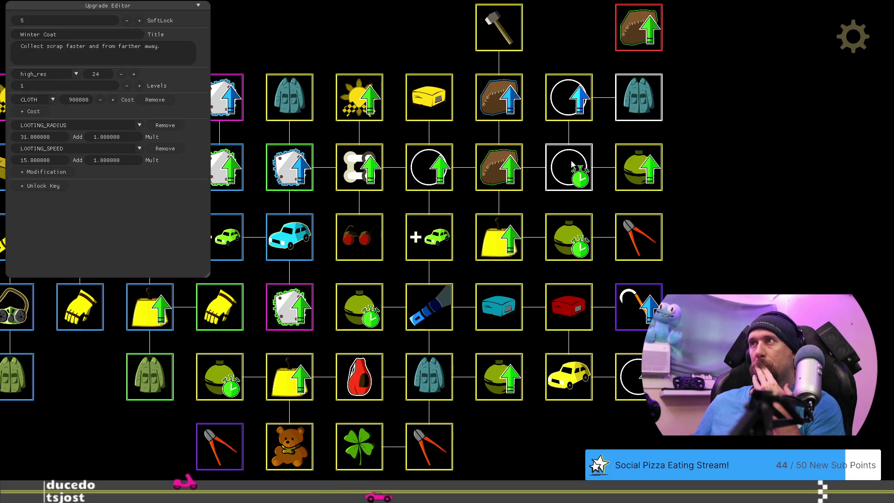
click(633, 169)
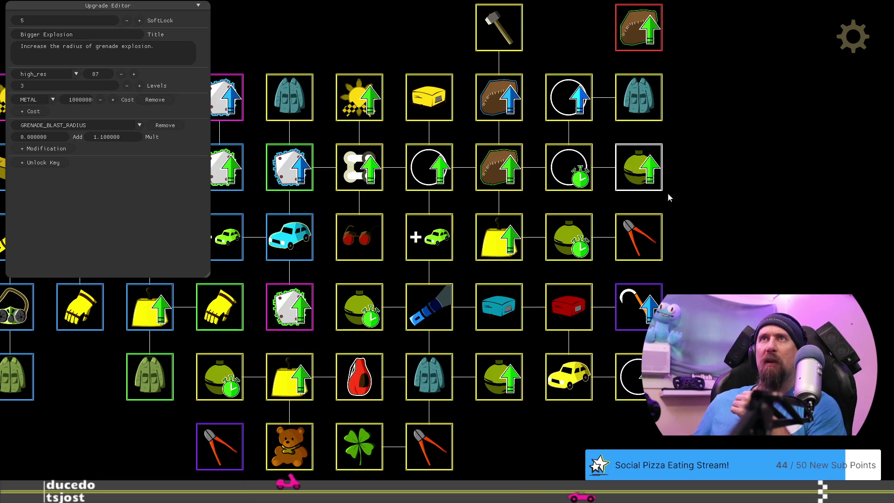
Move the Dismantler tile one cell right and set its METAL cost to 7500000
drag(568, 472, 544, 457)
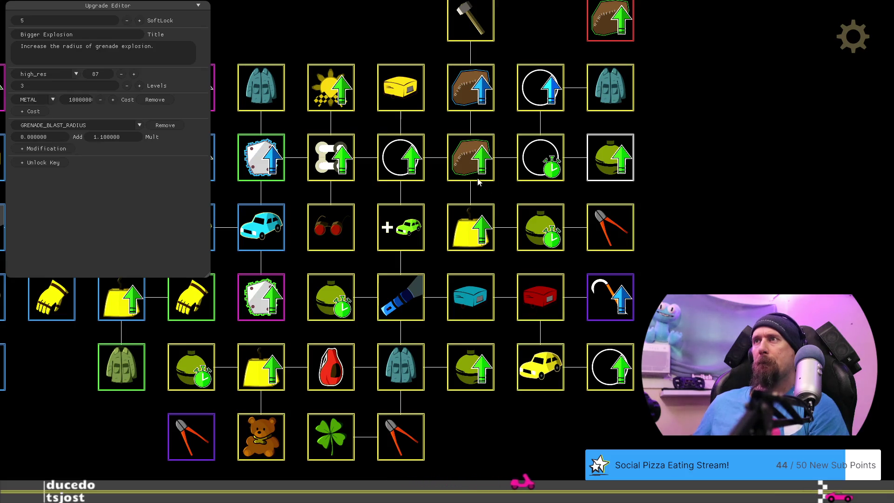
drag(537, 442, 473, 444)
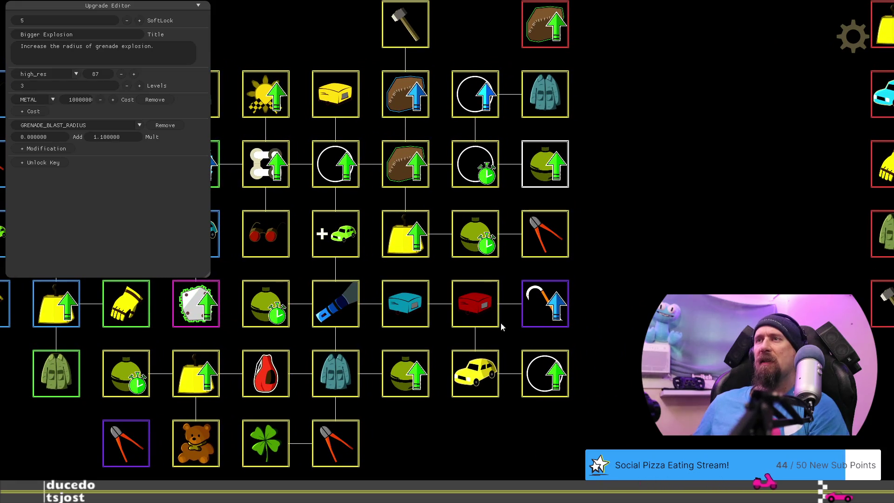
mouse_move(468, 416)
mouse_down()
mouse_move(495, 372)
mouse_move(431, 448)
mouse_move(465, 451)
mouse_up()
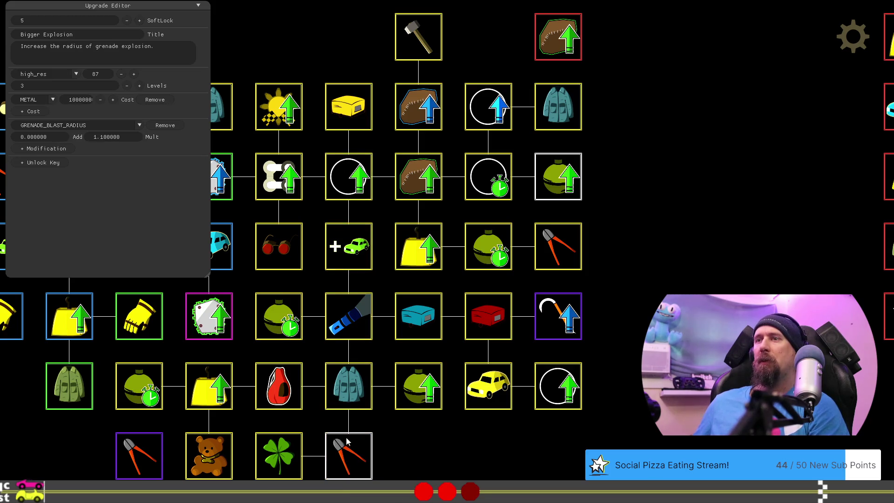
drag(389, 431, 468, 399)
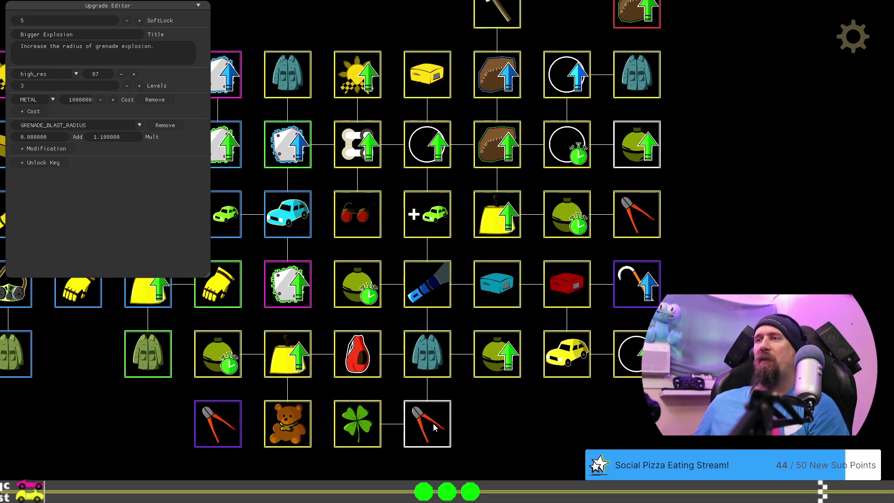
click(412, 437)
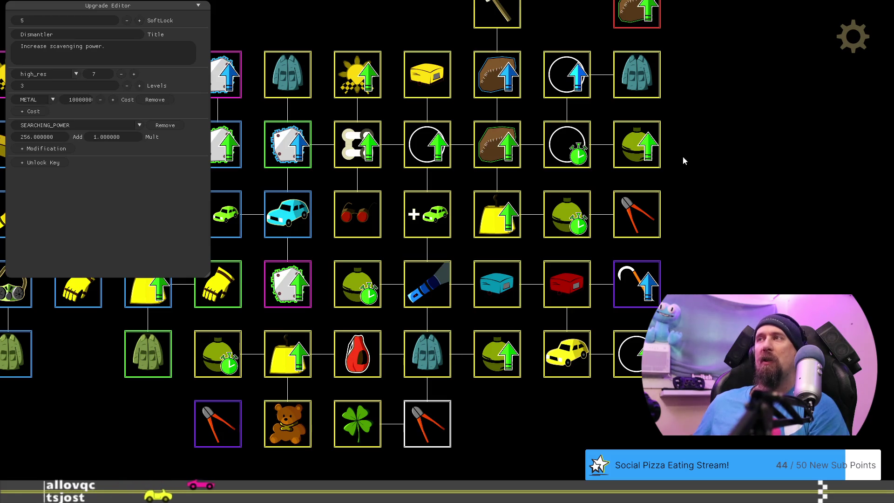
mouse_move(629, 215)
mouse_down()
mouse_move(702, 227)
mouse_move(658, 211)
mouse_move(685, 250)
mouse_up()
click(675, 267)
text(7500000)
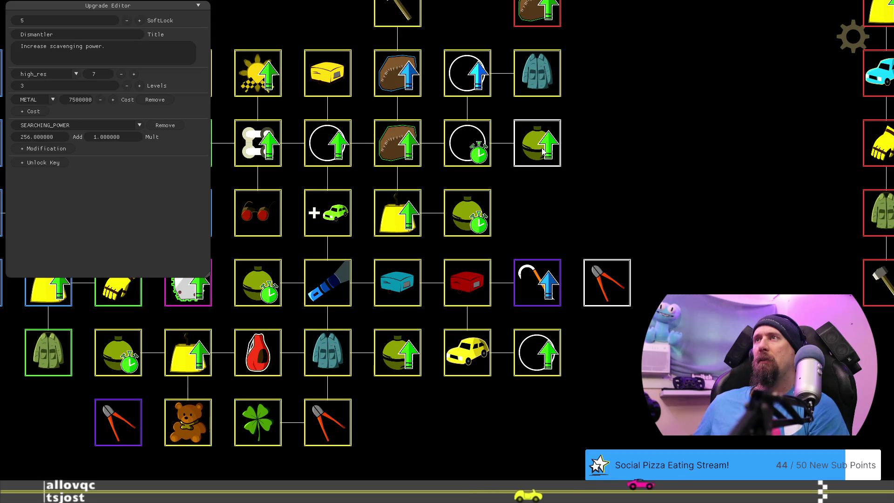
Move Bigger Explosion down a row, Critical Boost into an empty cell, Sledge Hammer into the freed cell
drag(542, 151, 524, 200)
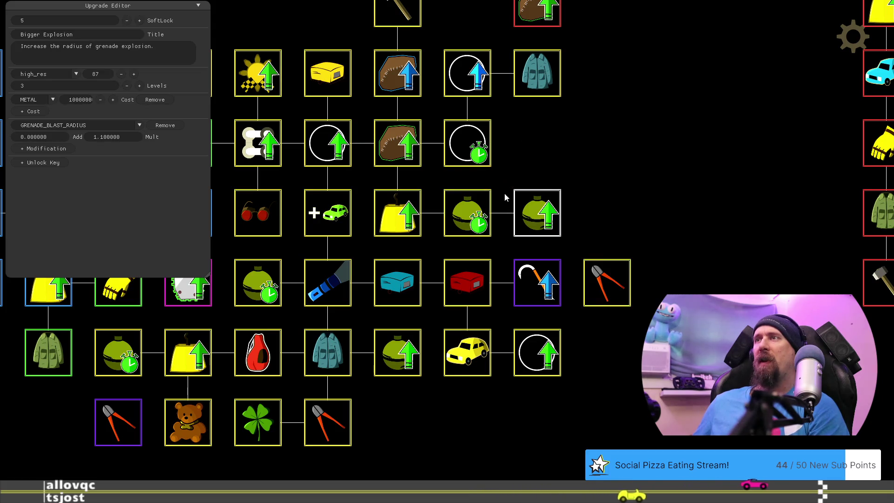
drag(472, 110, 526, 193)
drag(403, 37, 472, 105)
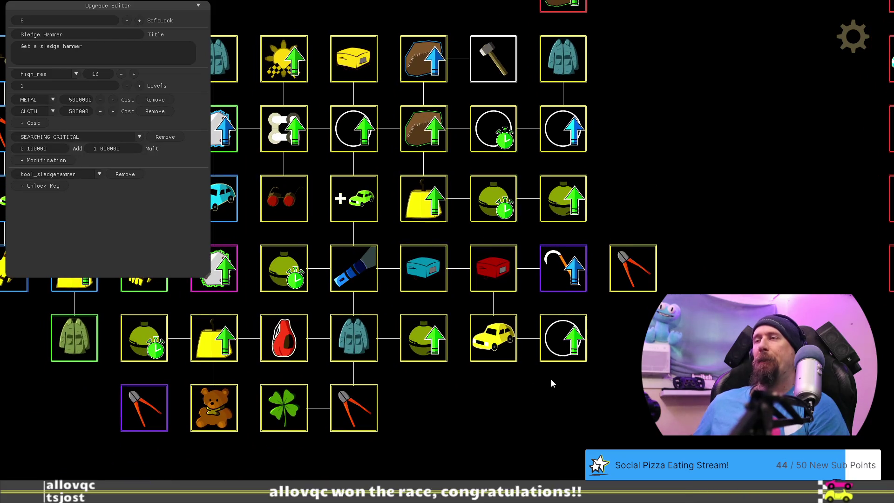
Set Dismantler's METAL cost to 1000000 and drag it beside the bottom-row bolt-cutter upgrade
click(630, 273)
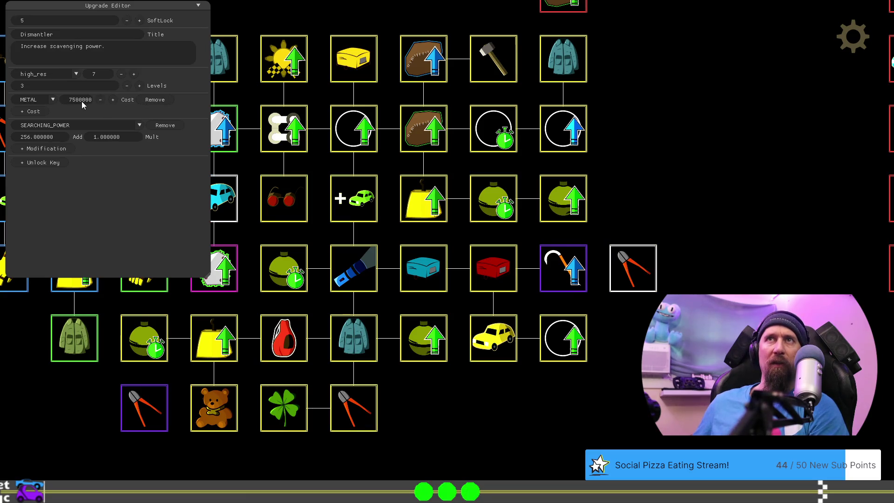
drag(82, 102, 359, 378)
text(10000000)
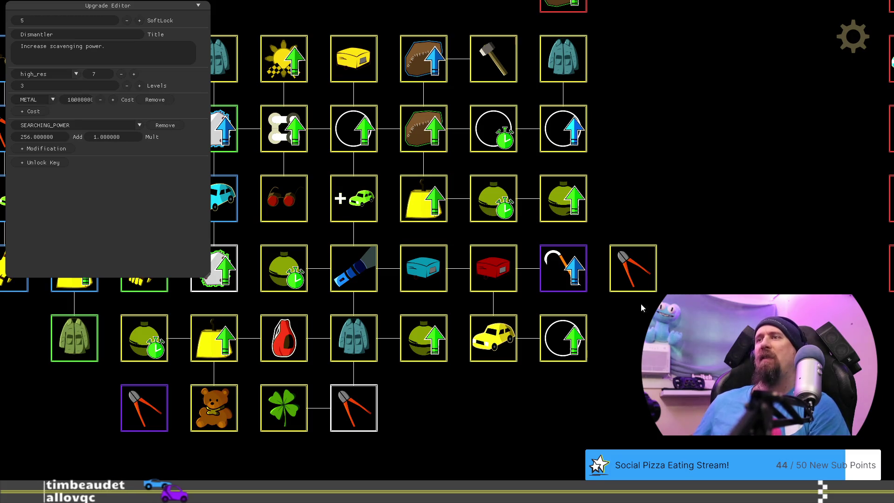
mouse_move(578, 447)
mouse_down()
mouse_move(659, 420)
mouse_move(515, 376)
mouse_move(547, 405)
mouse_up()
mouse_move(496, 368)
mouse_down()
mouse_move(570, 385)
mouse_move(597, 373)
mouse_move(585, 377)
mouse_up()
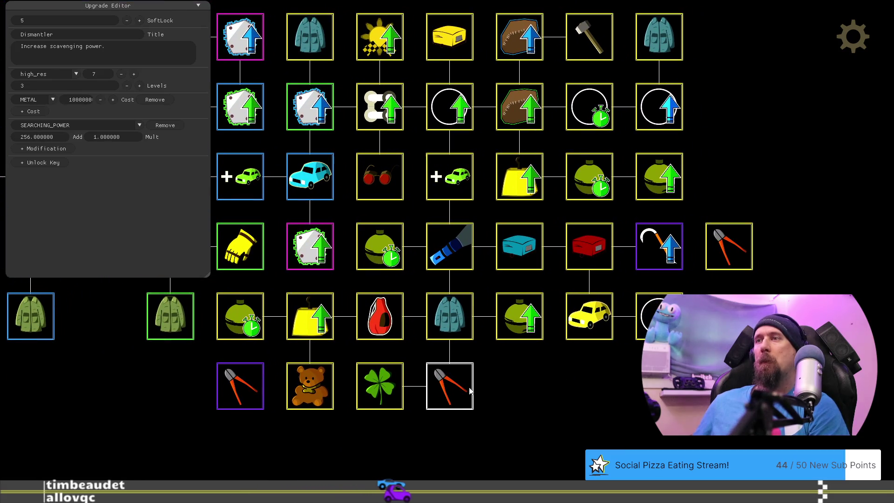
mouse_move(454, 391)
mouse_down()
mouse_move(519, 384)
mouse_move(591, 317)
mouse_move(519, 386)
mouse_up()
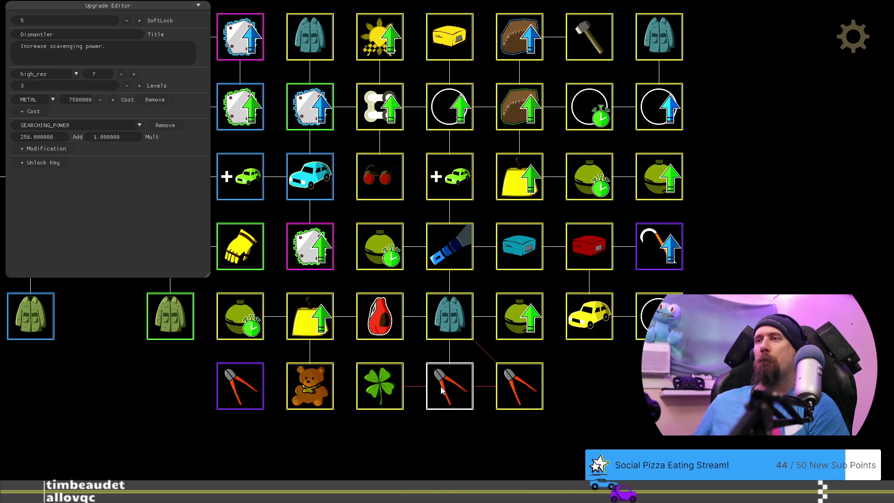
click(398, 395)
click(519, 386)
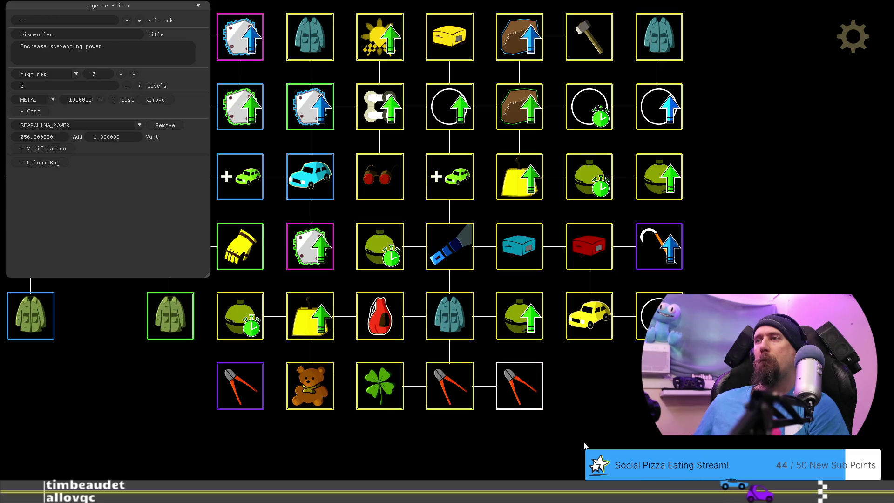
drag(495, 365, 487, 397)
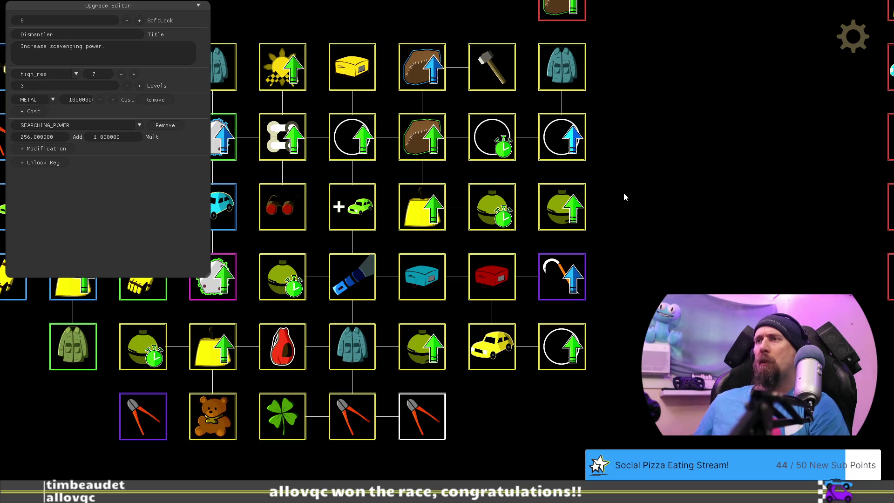
mouse_move(617, 223)
mouse_down()
mouse_move(694, 299)
mouse_move(782, 230)
mouse_up()
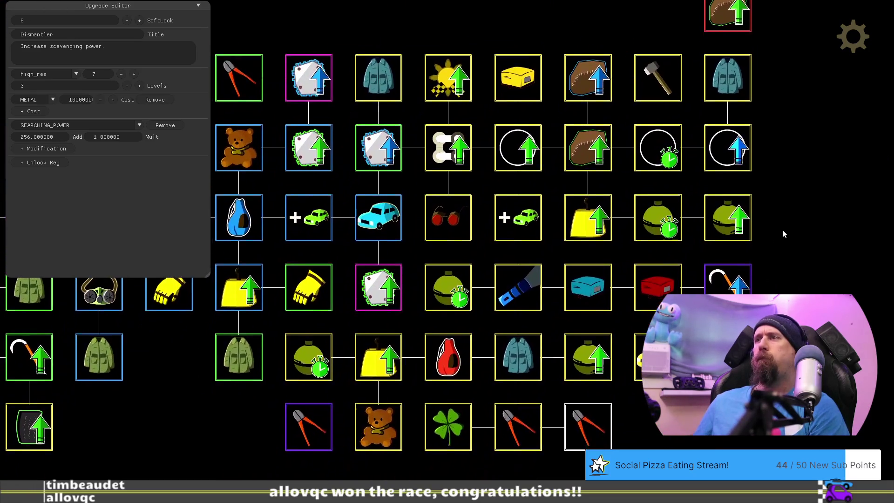
click(653, 158)
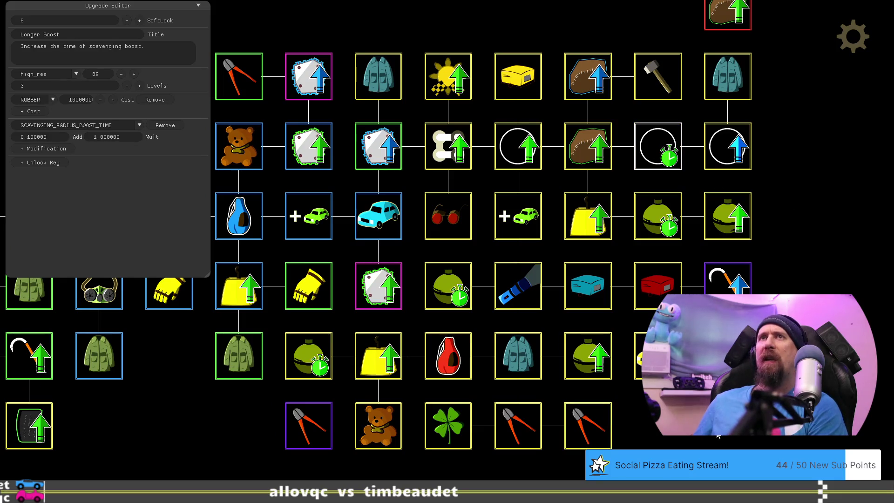
Switch Critical Boost's cost from CLOTH to RUBBER with an amount of 10000000
key(d)
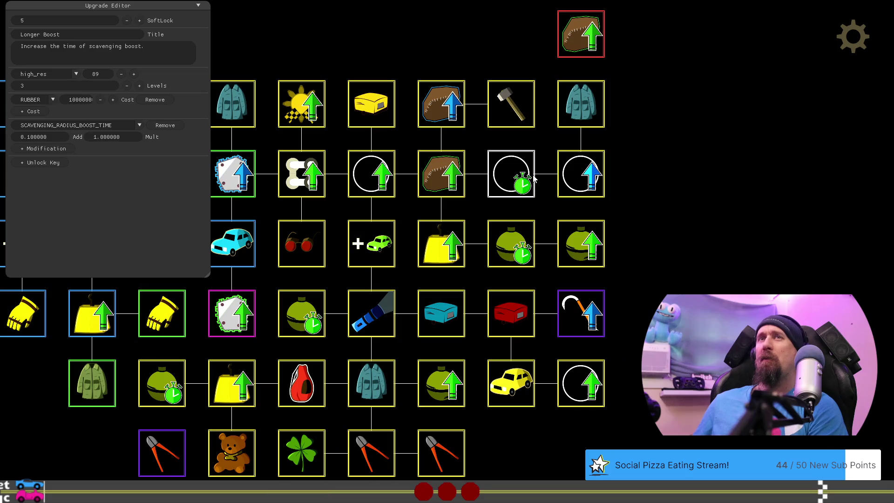
click(558, 190)
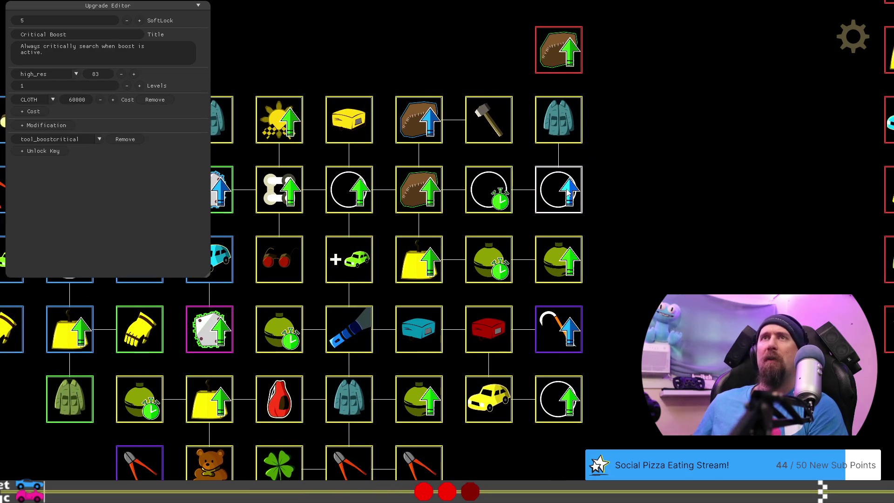
click(53, 101)
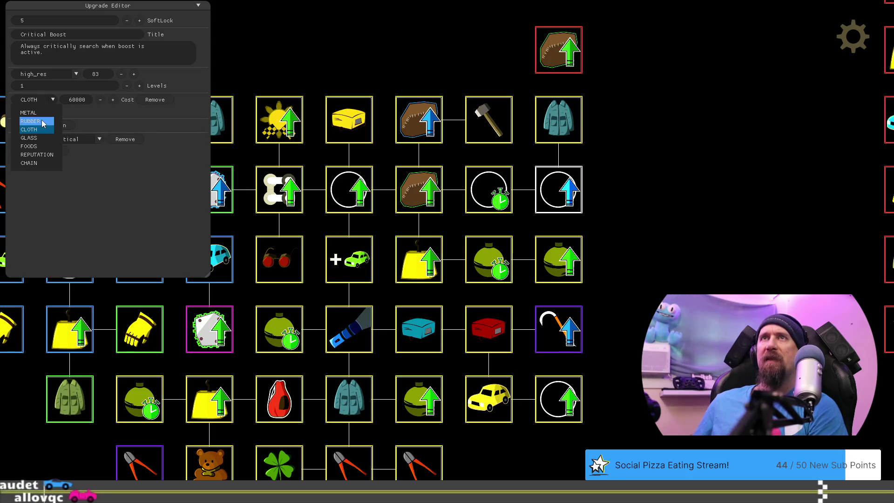
click(43, 122)
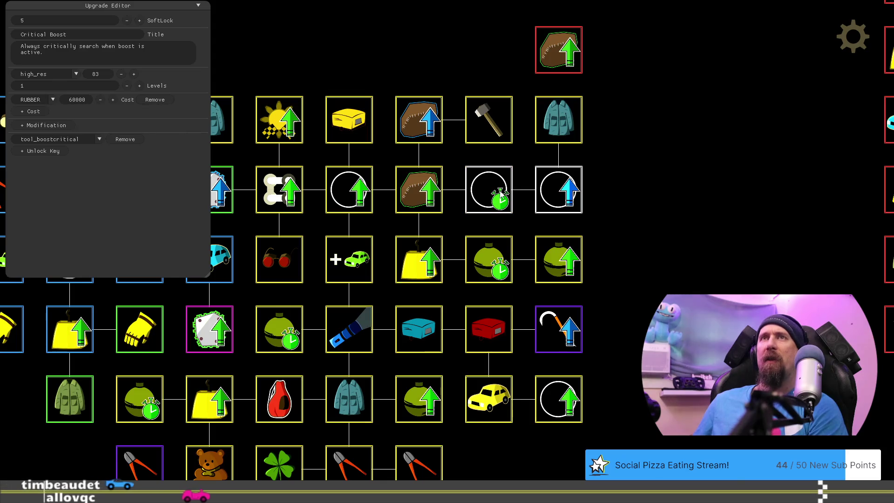
double_click(82, 102)
key(BackSpace)
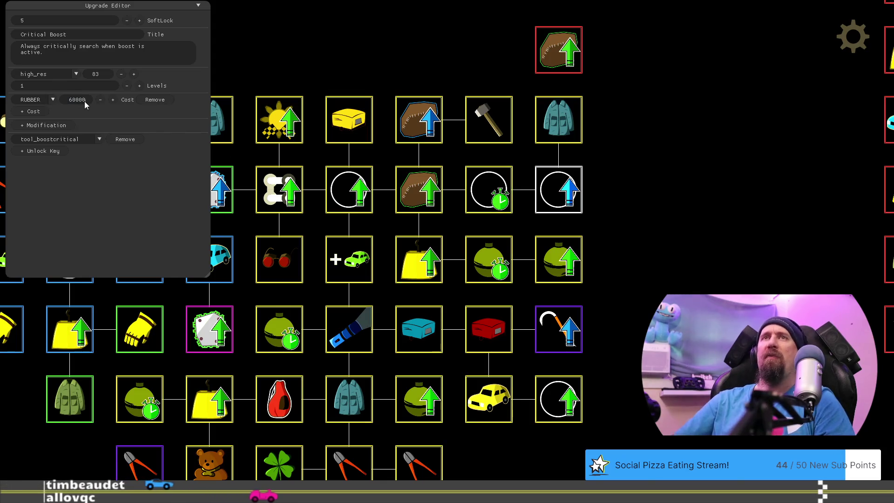
text(10000000)
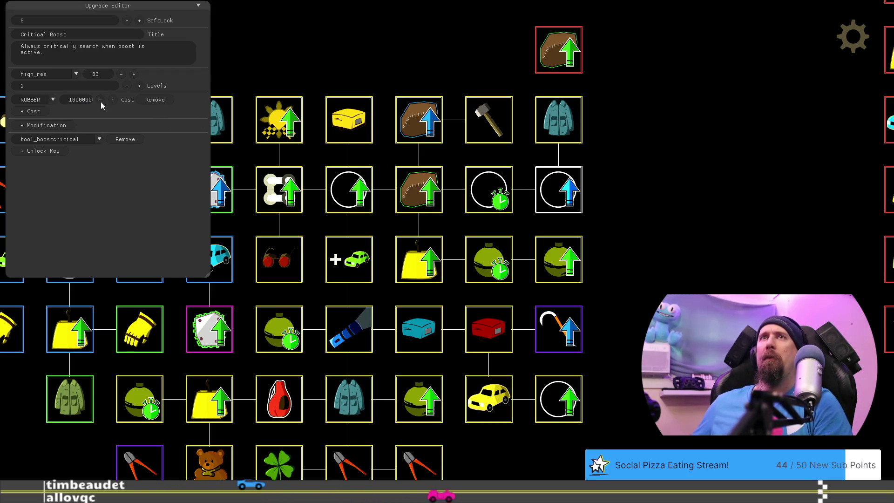
key(Return)
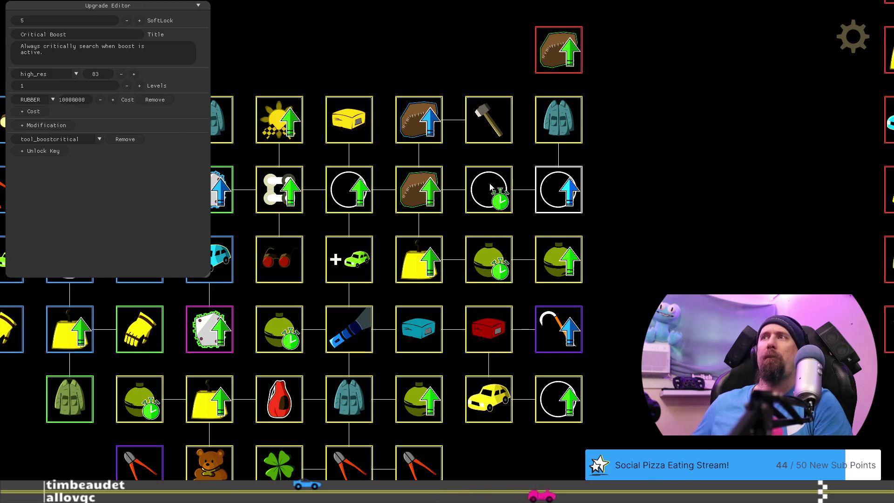
Raise Longer Boost's RUBBER cost to 5000000, then review Winter Coat and Sledge Hammer
click(493, 205)
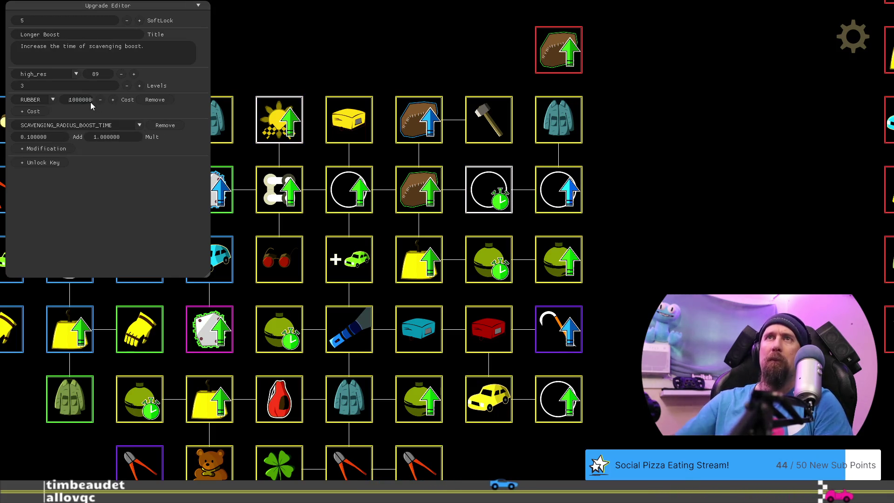
text(5000000)
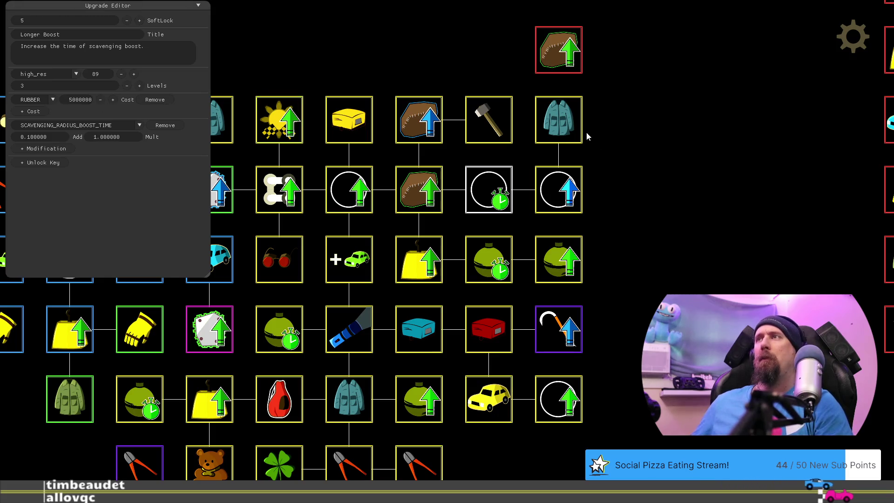
click(569, 129)
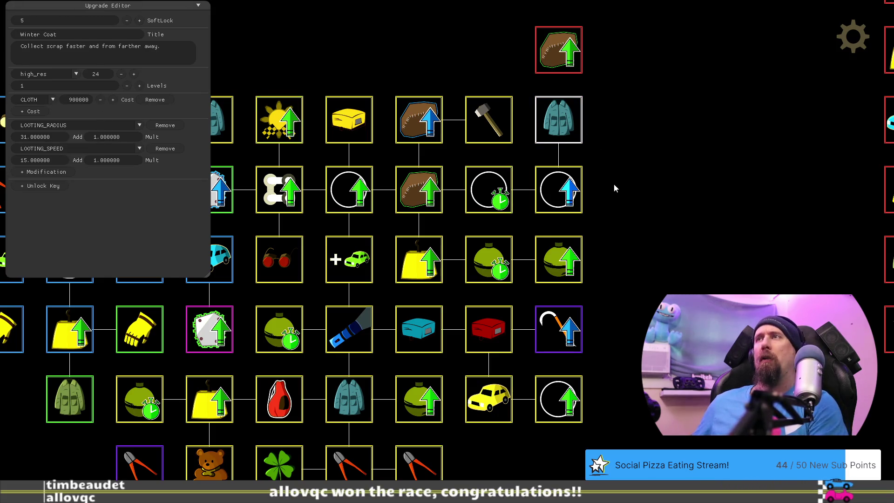
click(489, 120)
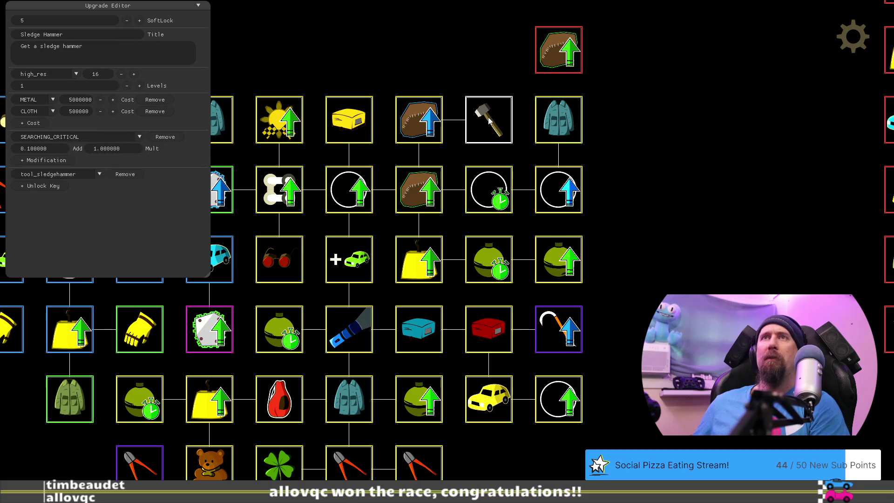
Inspect the Pristine Cloth, Winter Coat and Temporary Boost upgrades in the tree
click(424, 122)
click(559, 122)
drag(655, 254, 690, 224)
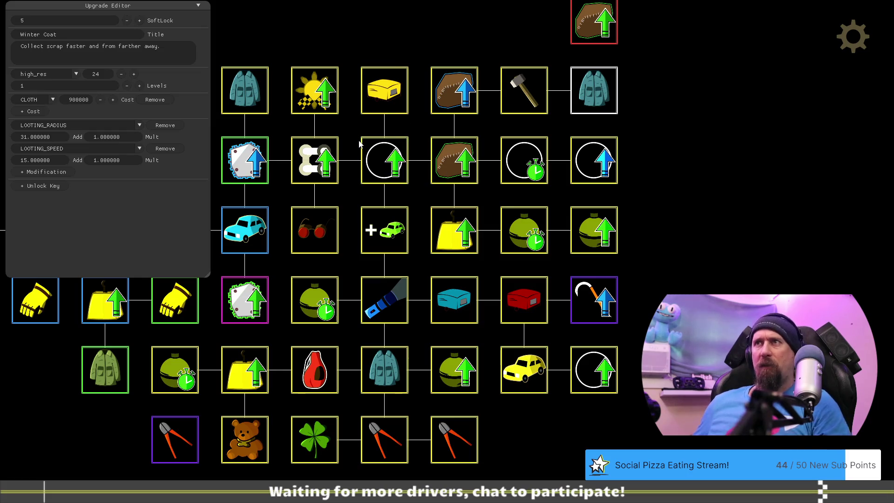
click(374, 158)
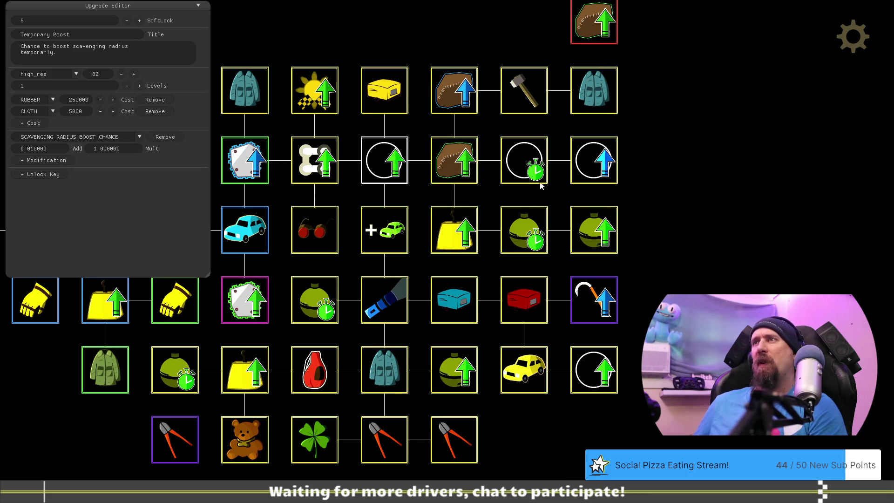
drag(551, 261, 574, 268)
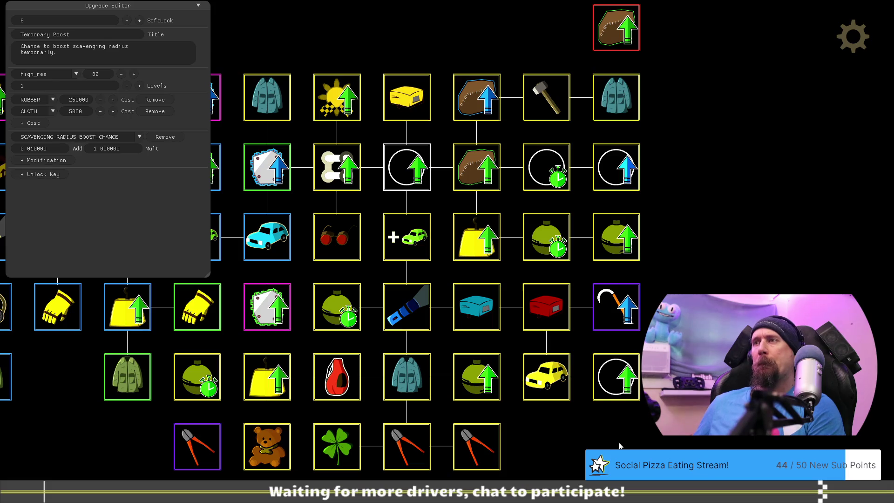
drag(593, 467, 615, 423)
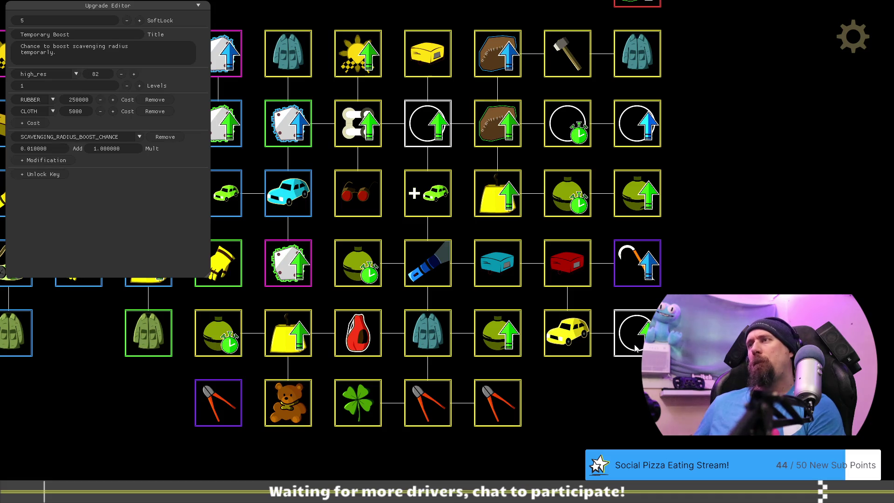
Move the hook upgrade into the slot below the red box, swapping it with the yellow car
drag(636, 275, 703, 276)
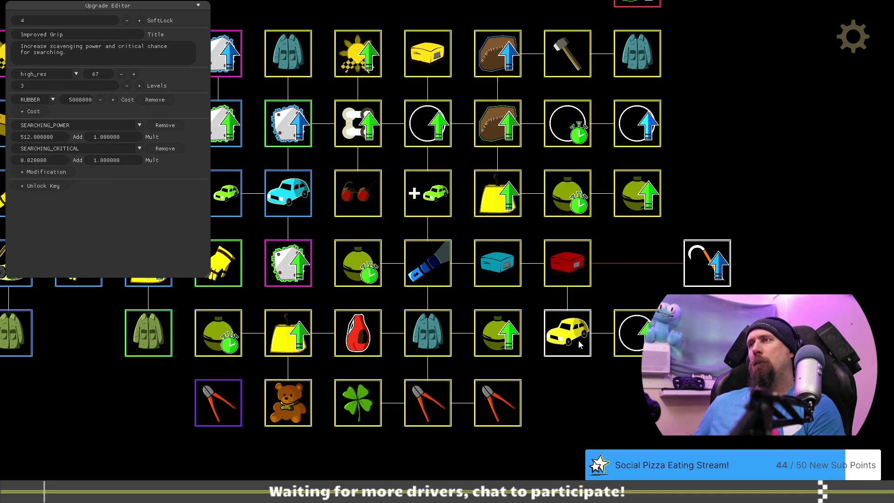
drag(568, 332, 638, 262)
click(700, 265)
drag(701, 265, 569, 332)
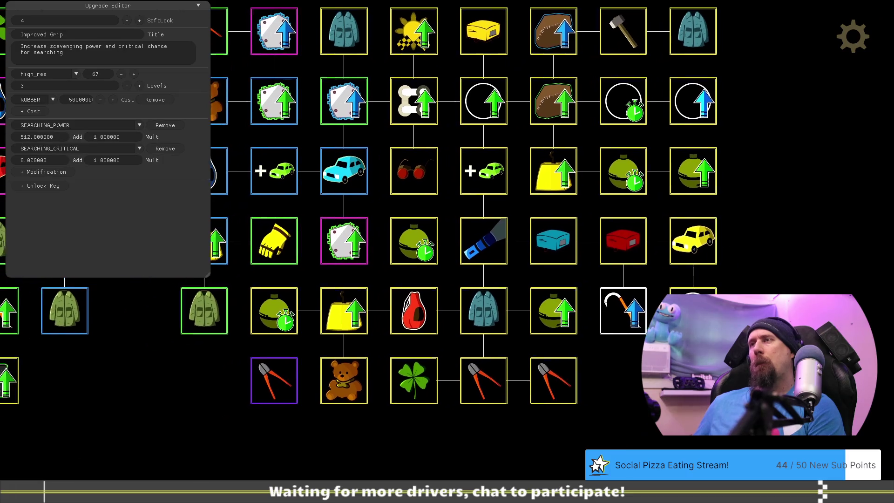
drag(625, 395, 590, 396)
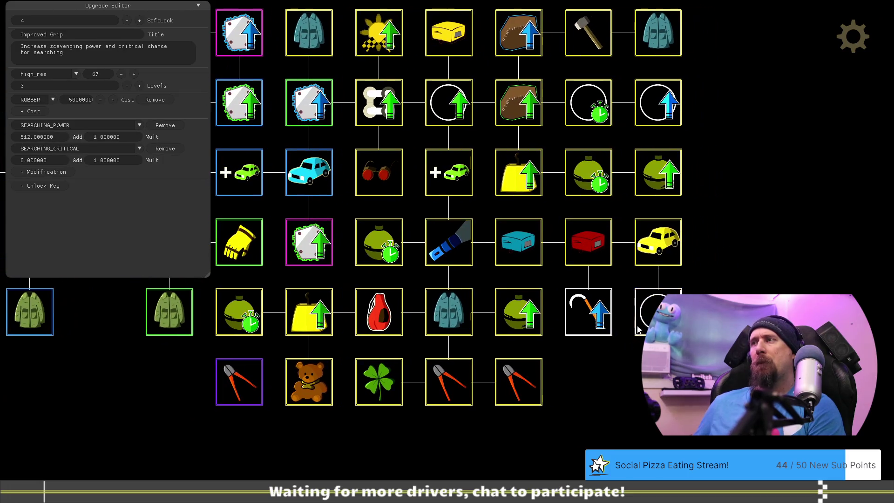
Make the Temporary Boost beside the hook cost 2000000 rubber instead of cloth
click(640, 330)
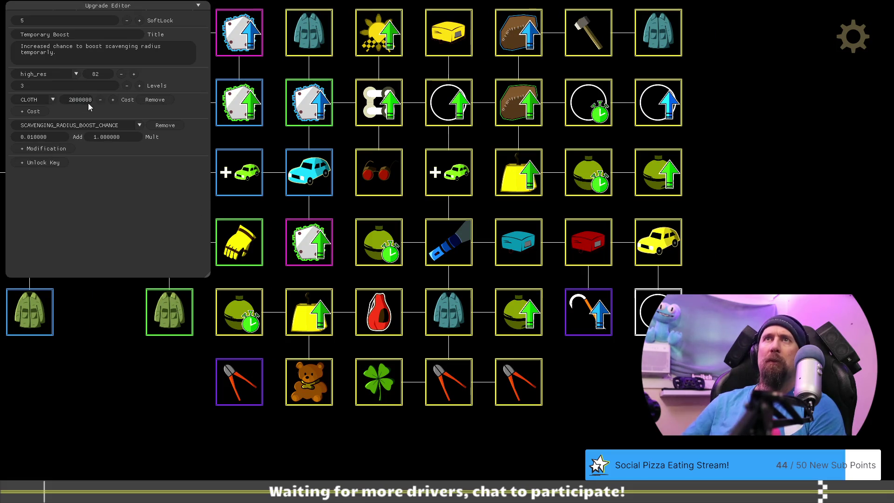
key(BackSpace)
key(BackSpace)
key(BackSpace)
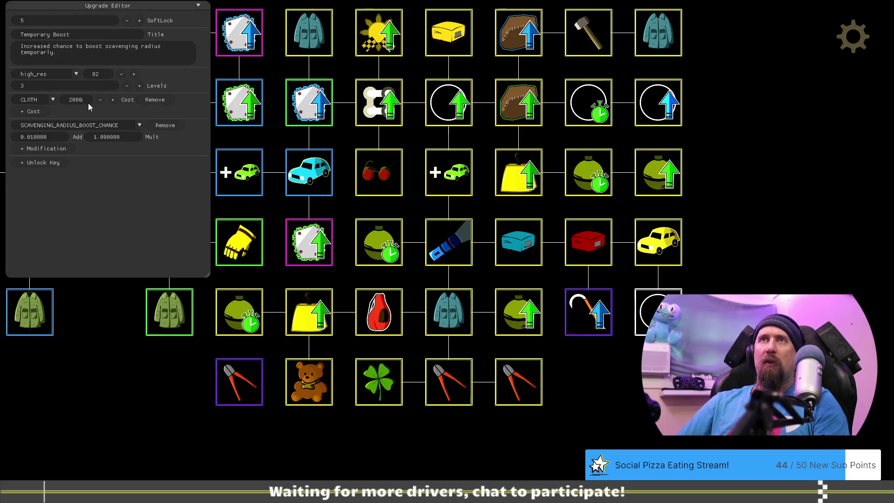
text(0000)
click(54, 99)
click(33, 122)
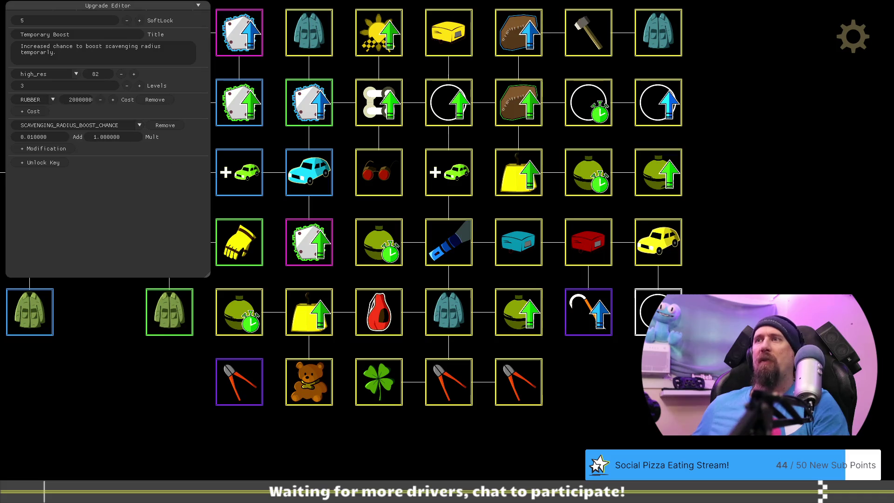
mouse_move(625, 397)
mouse_down()
mouse_move(573, 412)
mouse_move(578, 437)
mouse_up()
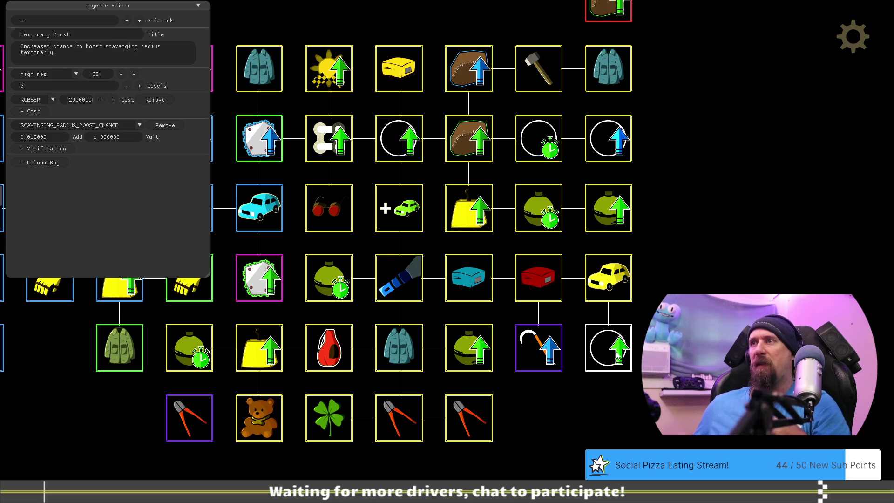
drag(528, 421, 648, 410)
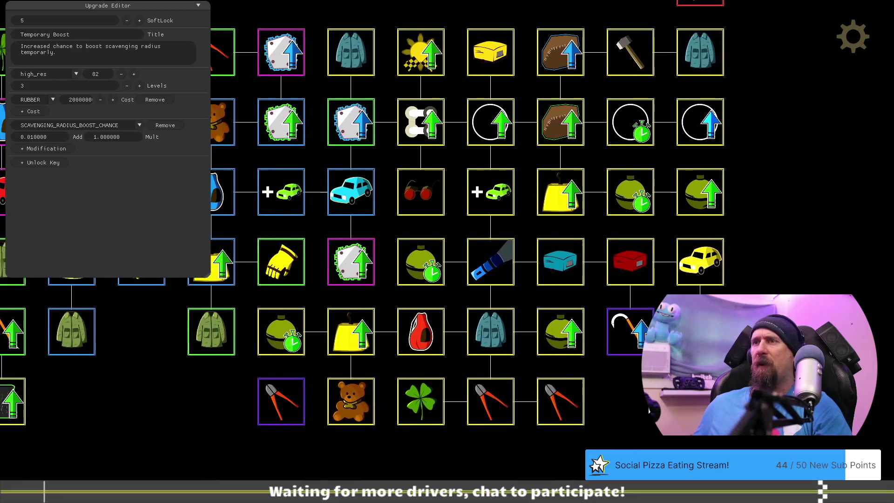
click(579, 340)
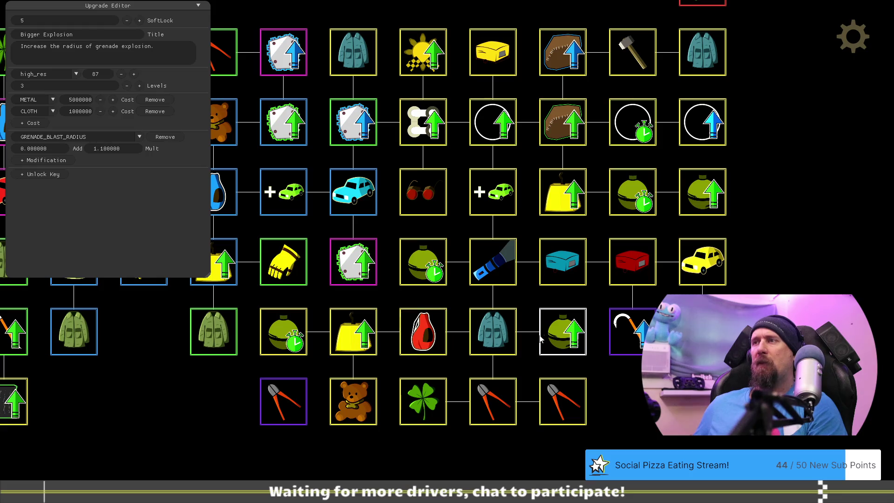
Review the Quick Throw, Bigger Explosion and Increase Value upgrade costs
click(422, 267)
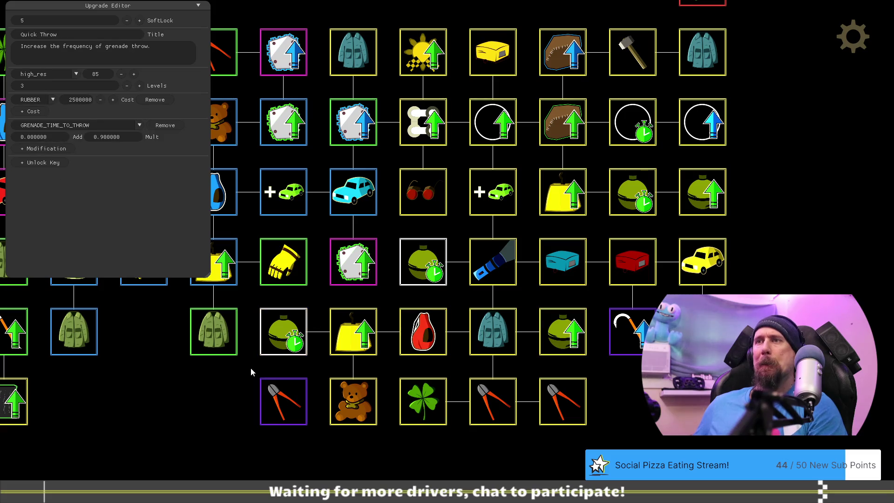
click(291, 330)
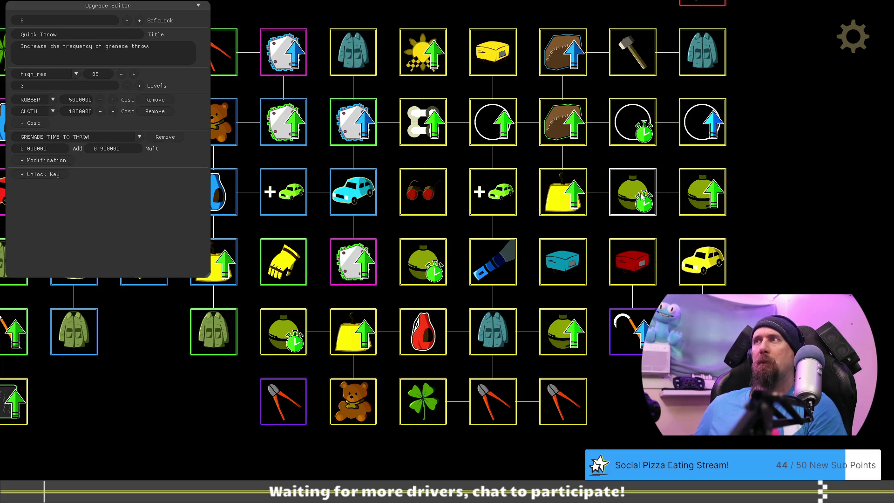
click(706, 198)
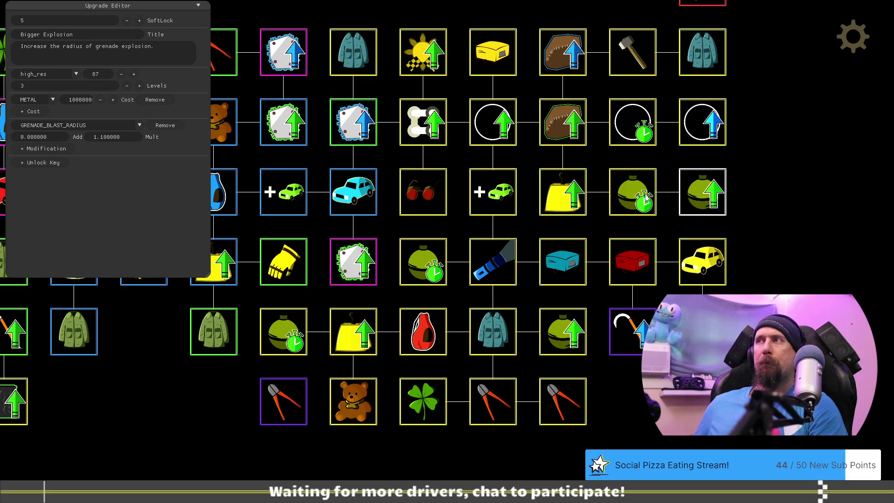
click(561, 191)
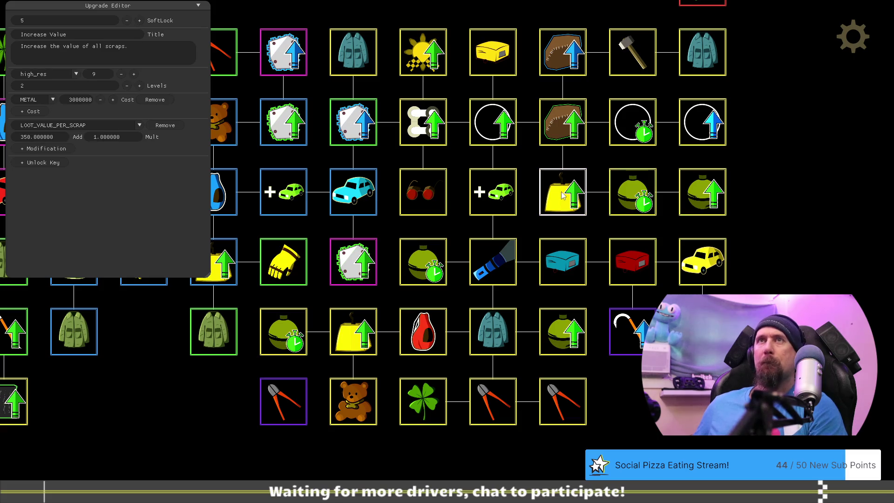
click(89, 103)
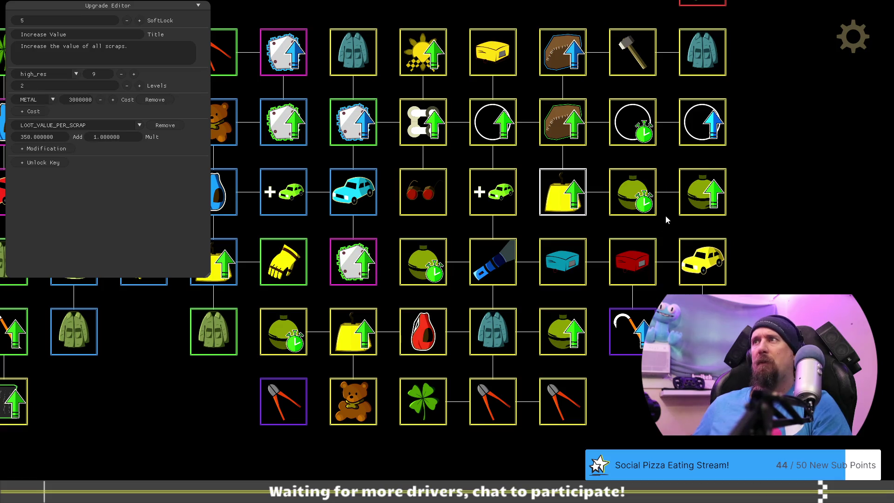
Replace Quick Throw's 5000000 rubber cost with 10000000
click(643, 193)
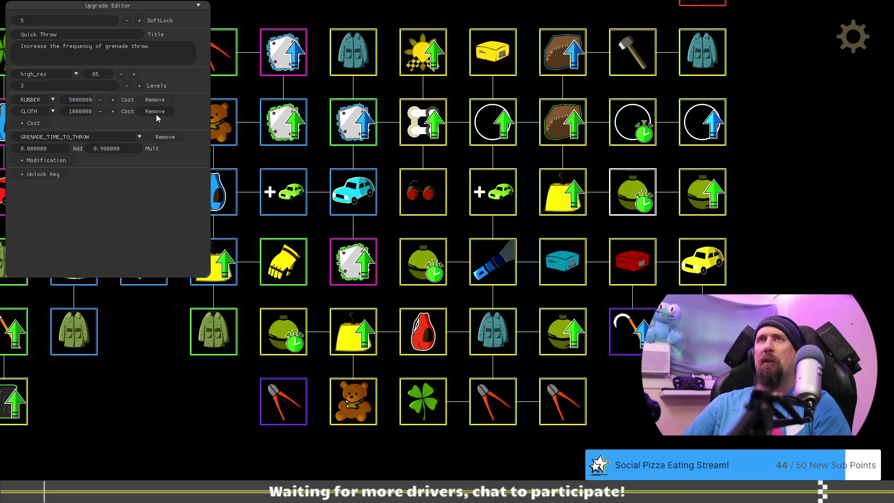
key(ctrl+a)
key(BackSpace)
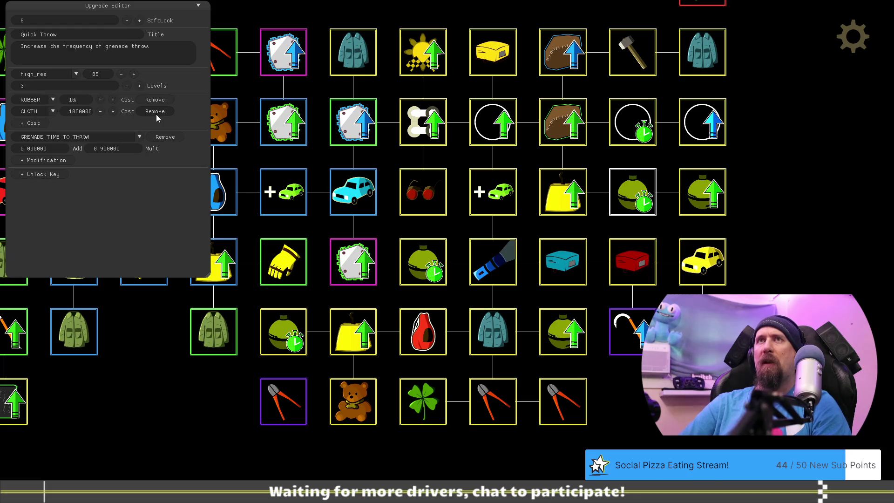
text(00000)
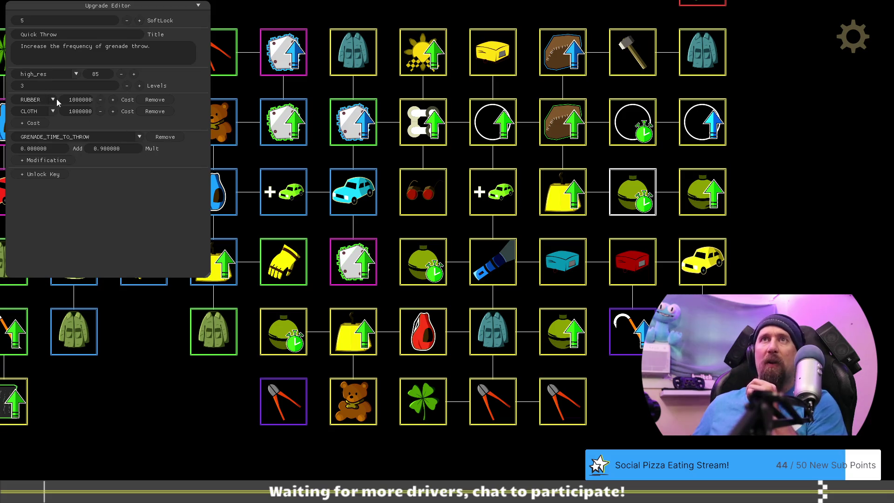
Give Quick Throw a 5000000 rubber plus 1000000 cloth cost and exit the Upgrade Editor
click(47, 112)
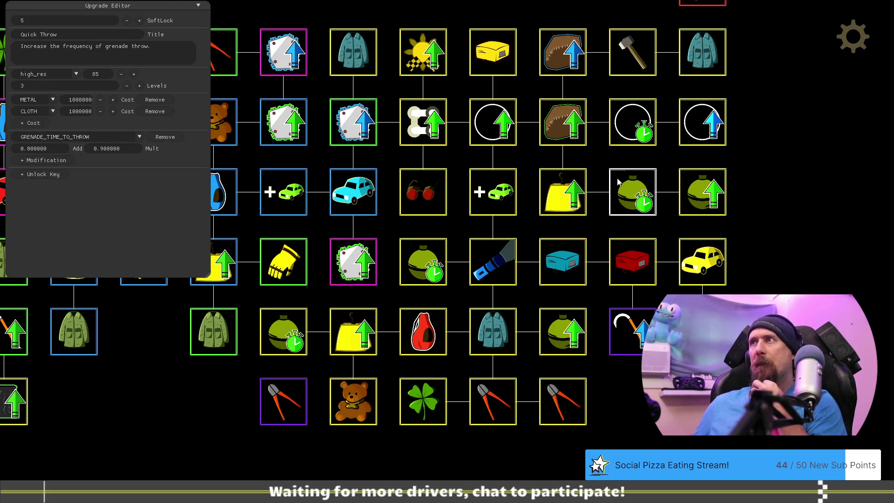
click(706, 190)
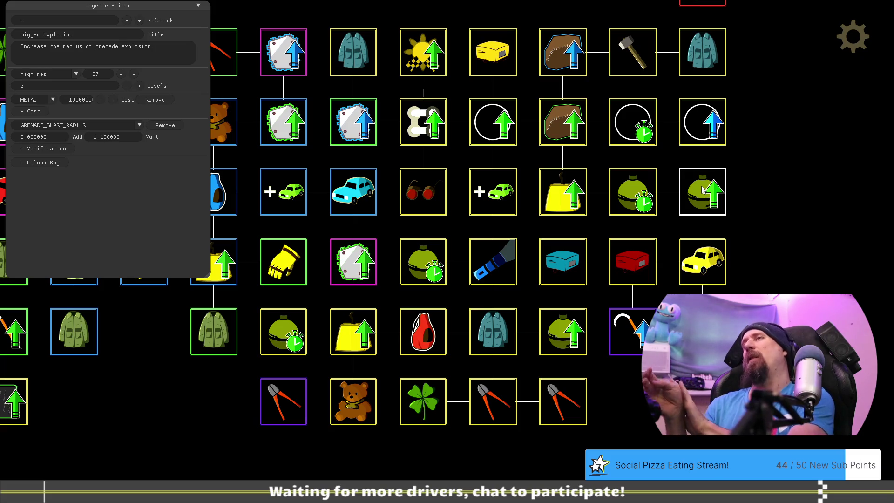
key(Left)
key(Left)
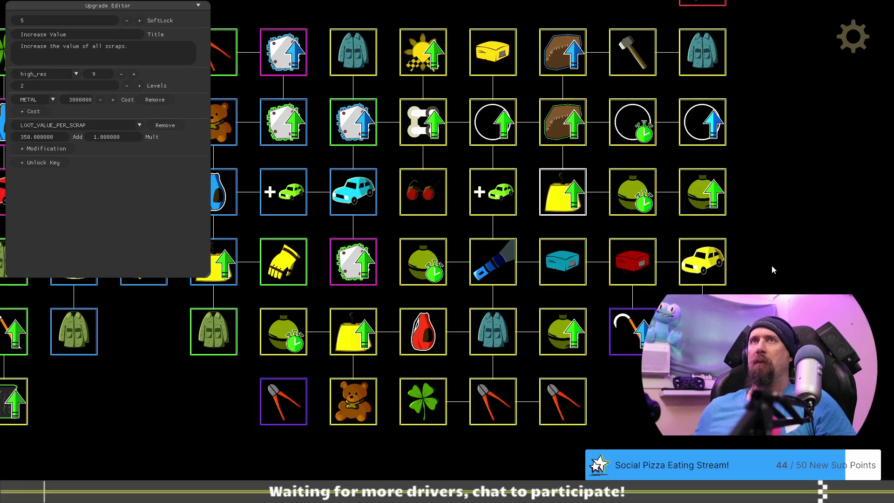
key(Right)
key(Left)
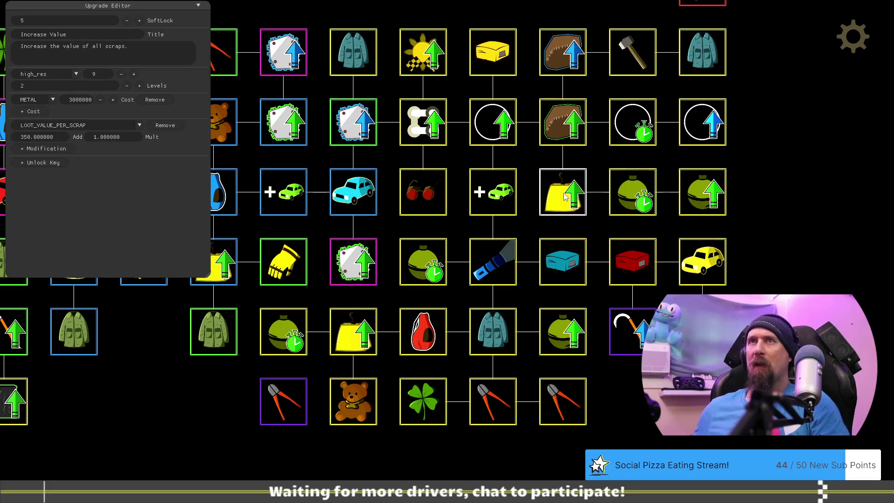
key(Right)
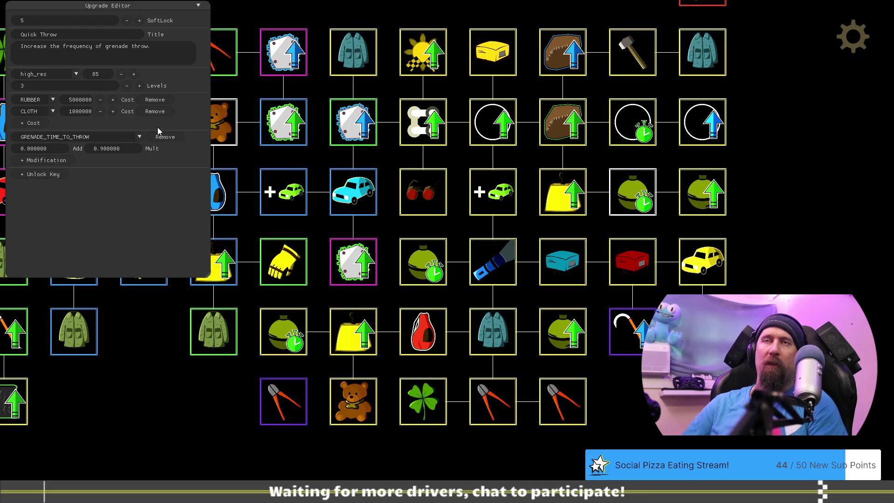
click(700, 193)
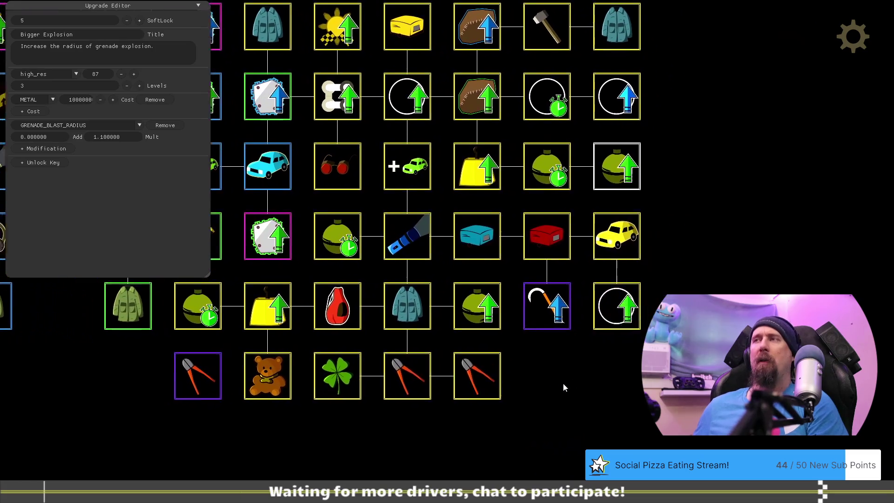
key(Escape)
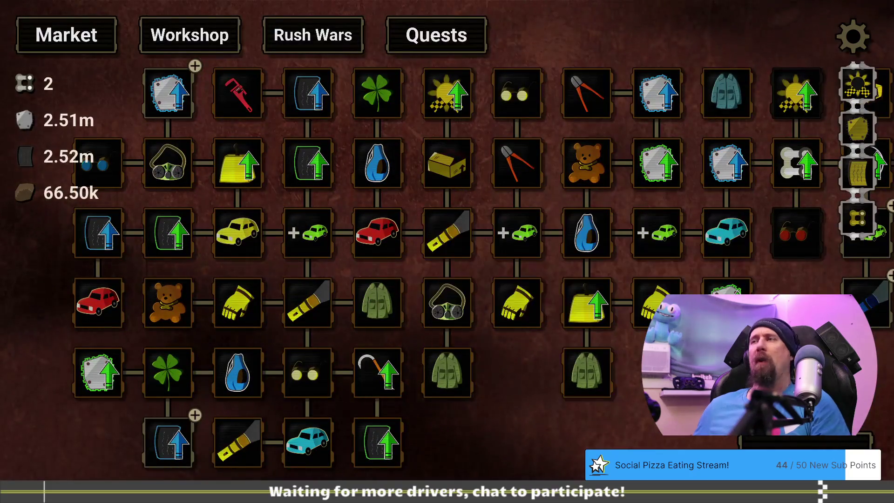
Reload the tundra_start profile with 'load tundra_start' in the developer console
key(grave)
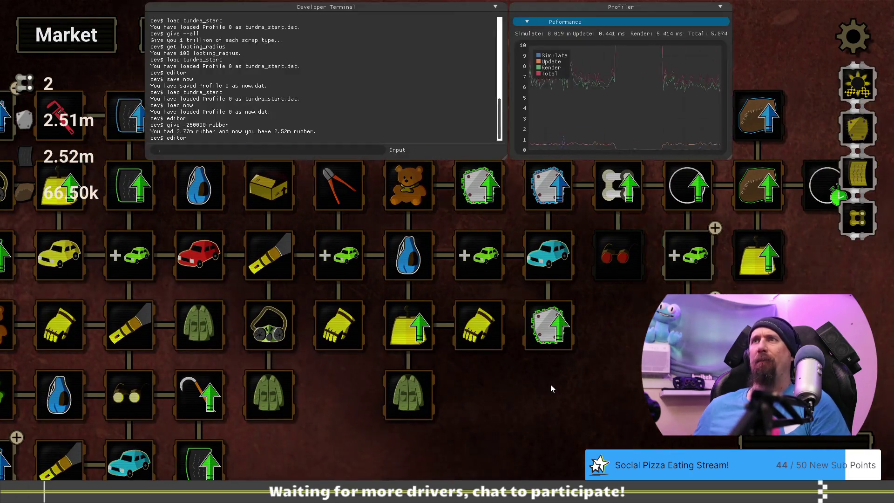
text(git)
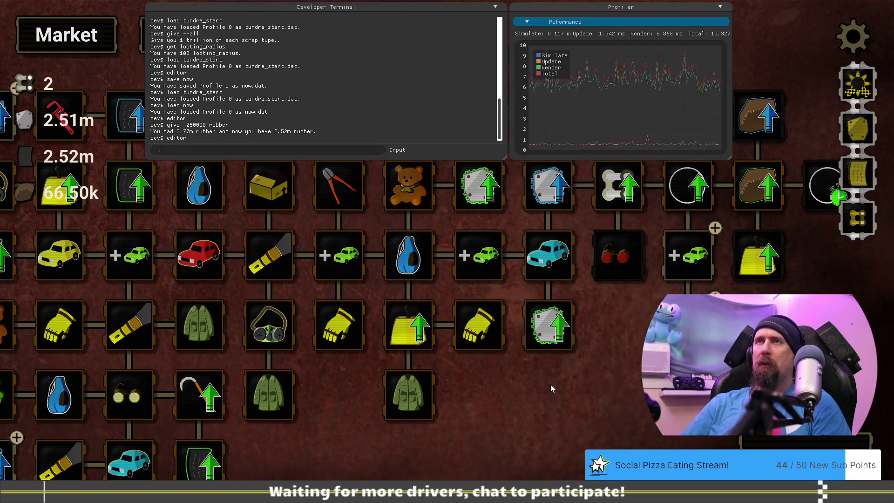
text(load )
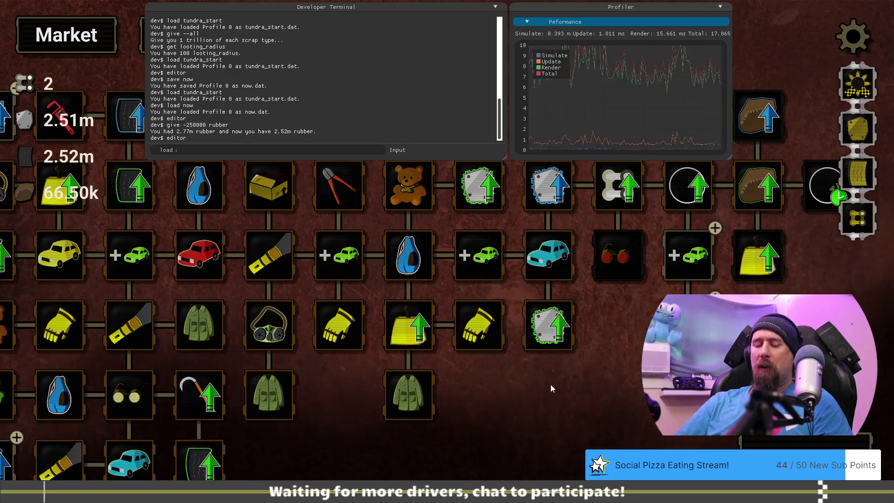
text(tundra_star)
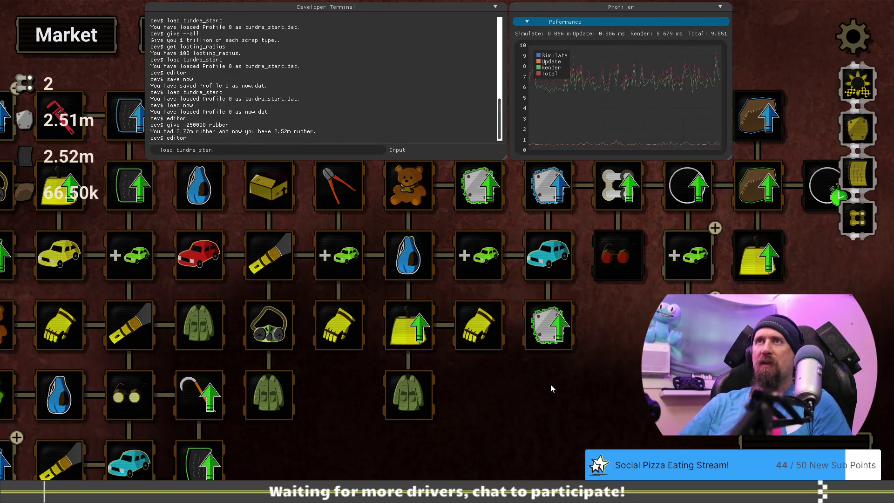
text(t)
key(Return)
key(grave)
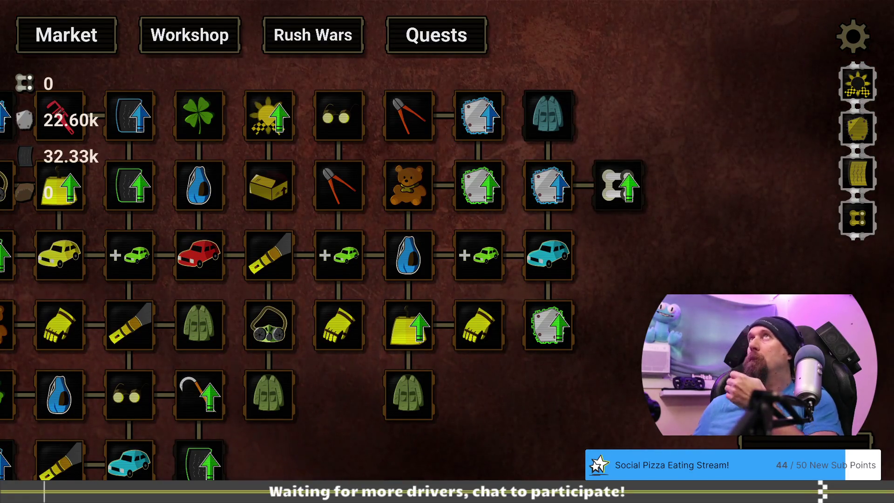
key(alt+Tab)
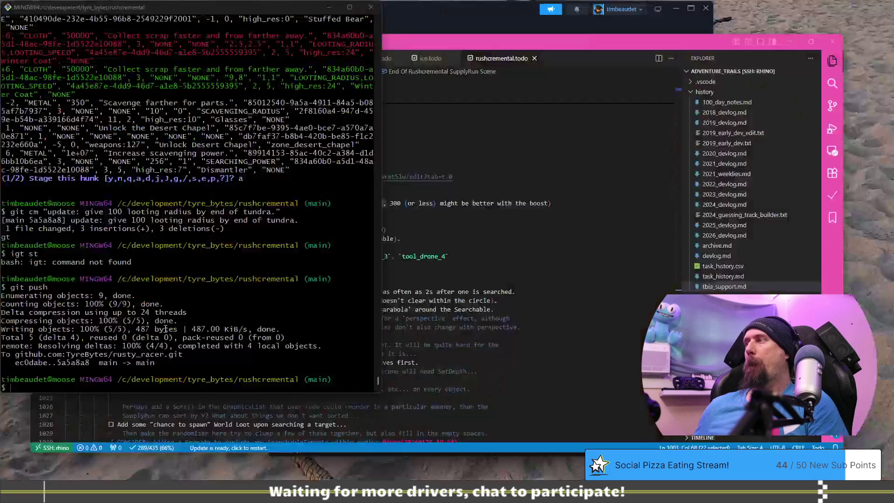
Check git status and stage all changes with git add -p
text(git st)
key(Return)
text(git add -p)
key(Return)
text(a)
key(Return)
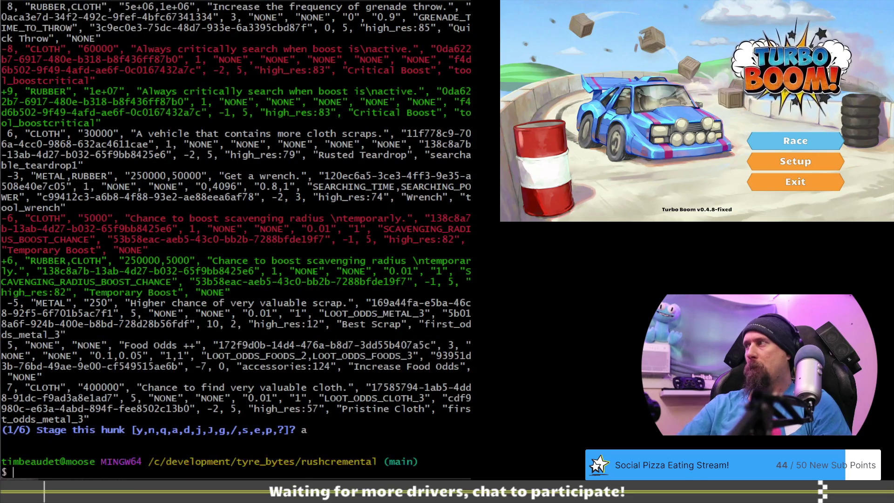
Commit as "update: trying boost as rubber costs." and push to main
text(update: trying )
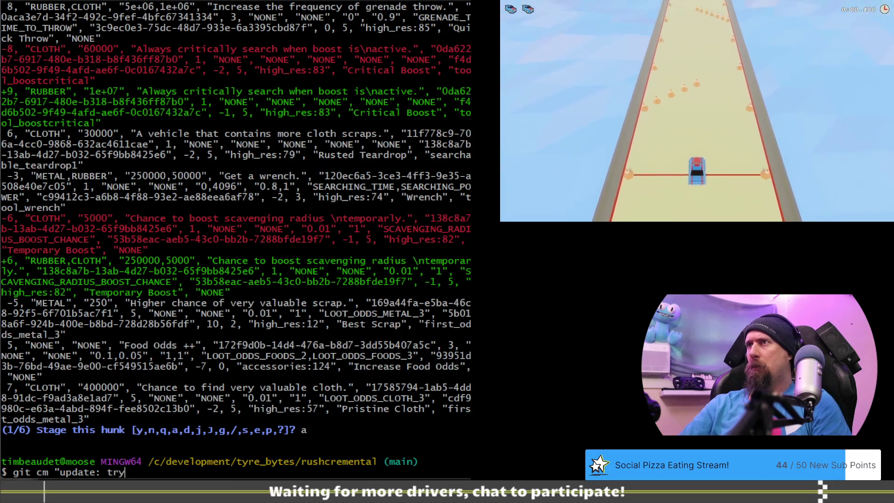
text(b)
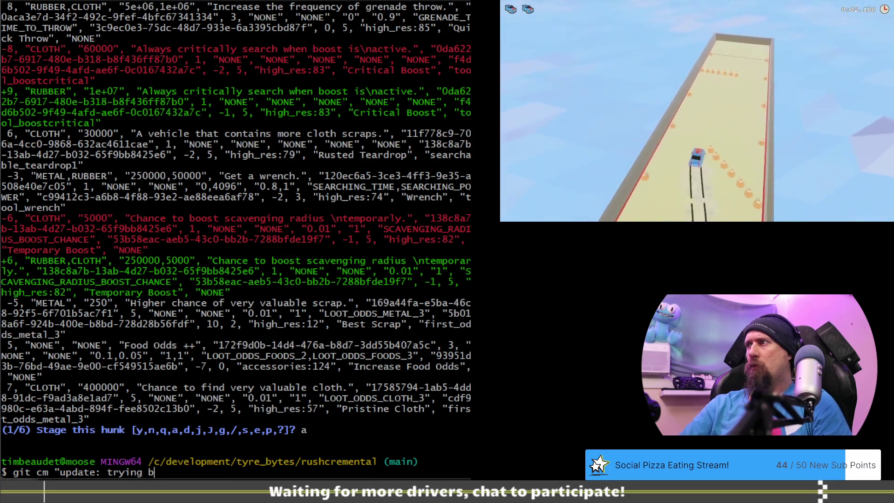
text(oost as rubber )
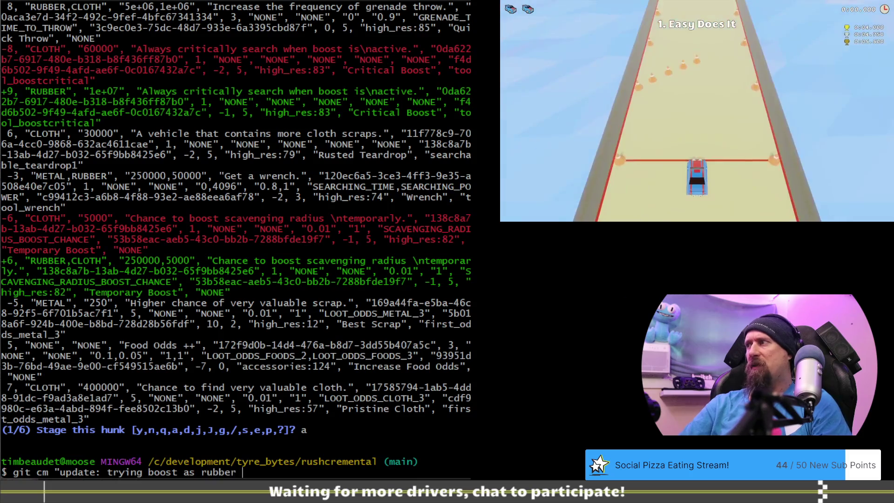
text(costs.")
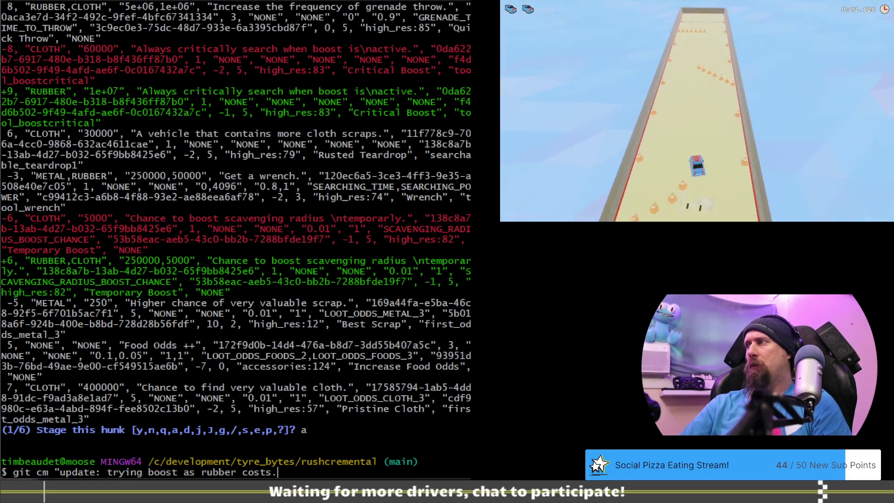
key(Return)
text(git push)
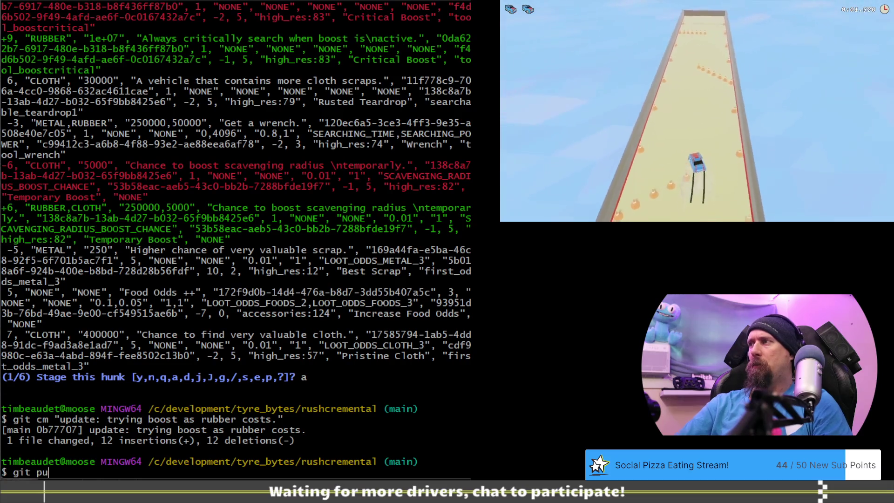
key(Return)
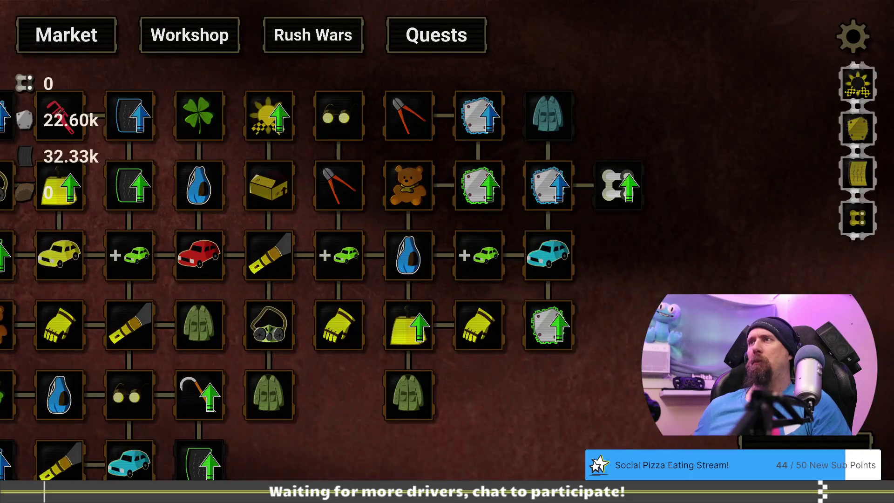
scroll(564, 345, down, 2)
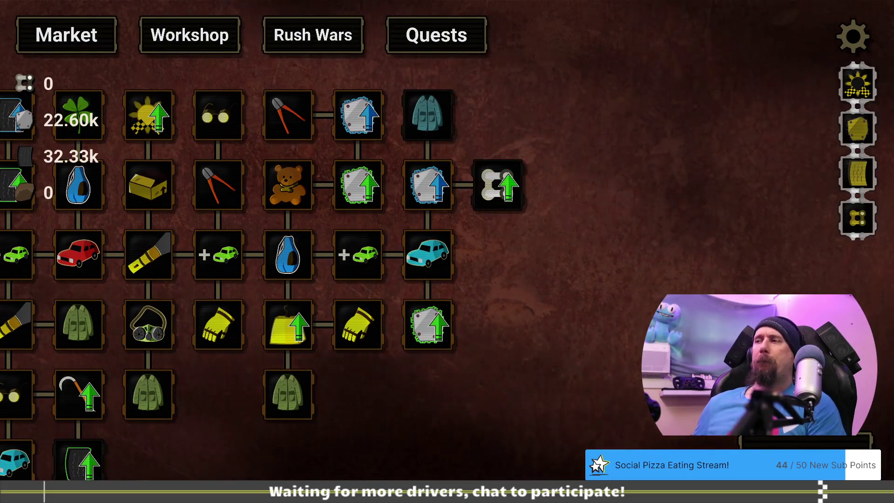
Play a Rush Wars supply run and return to the Market tree at 369.40k, 394.73k, 6.60k
click(275, 25)
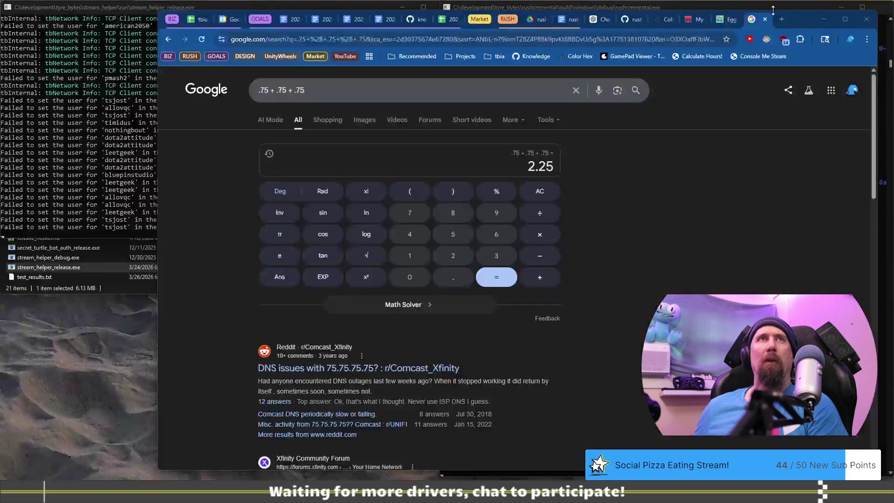
click(771, 9)
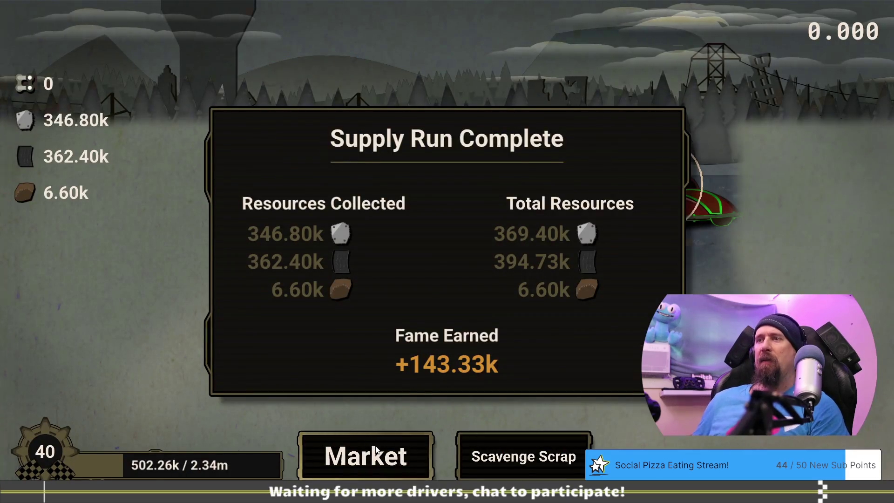
click(376, 451)
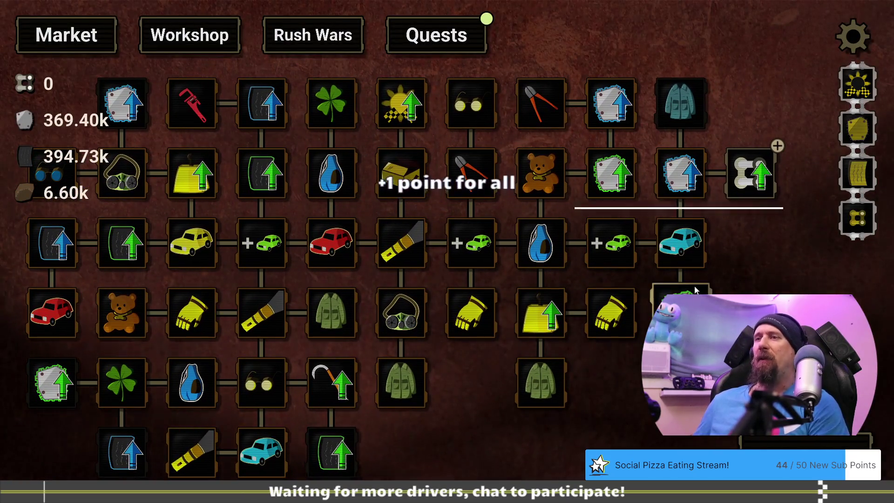
Claim the 5.00k Cloth reward from the Explore the Tundra quest and close Quests
mouse_move(756, 183)
click(436, 35)
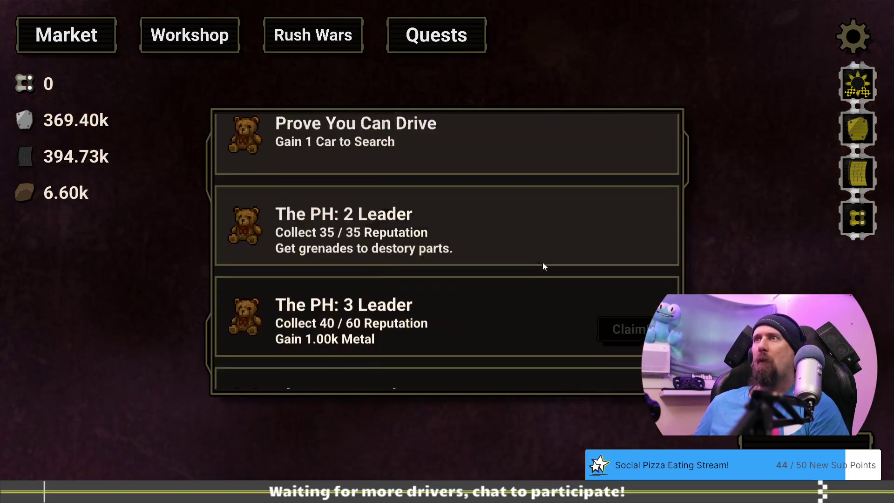
scroll(549, 256, down, 5)
scroll(581, 254, down, 2)
click(635, 270)
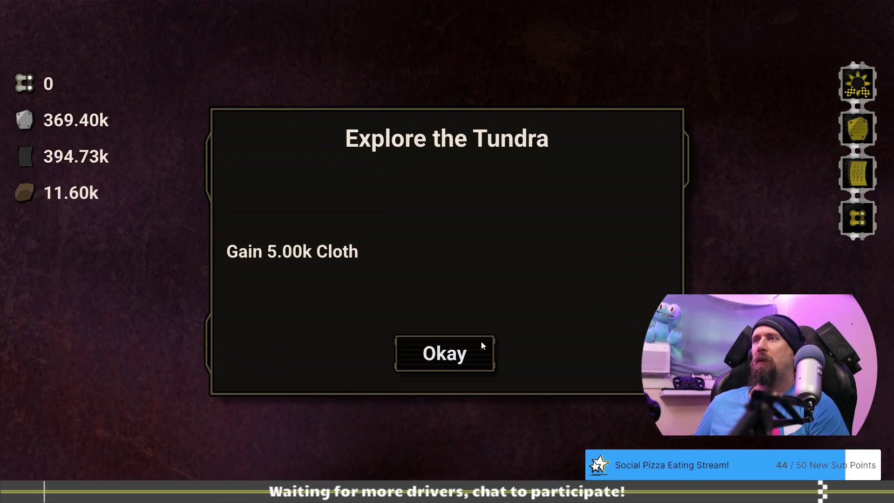
click(489, 352)
click(100, 38)
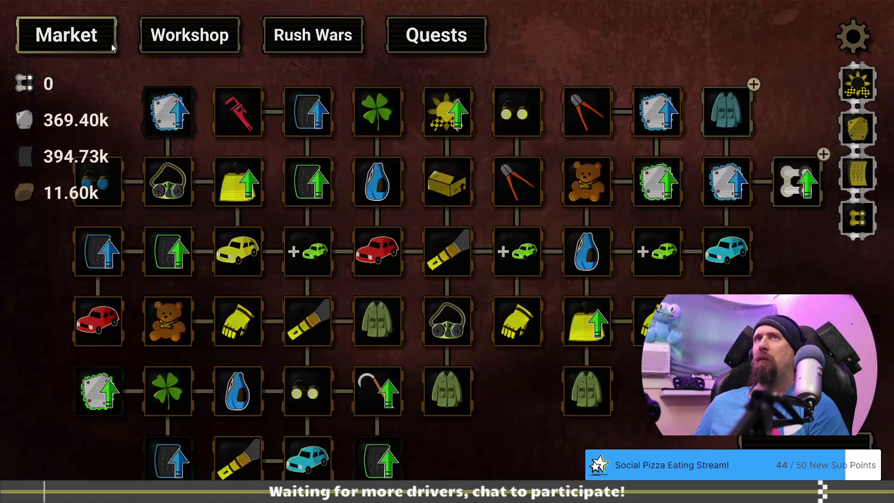
mouse_move(598, 118)
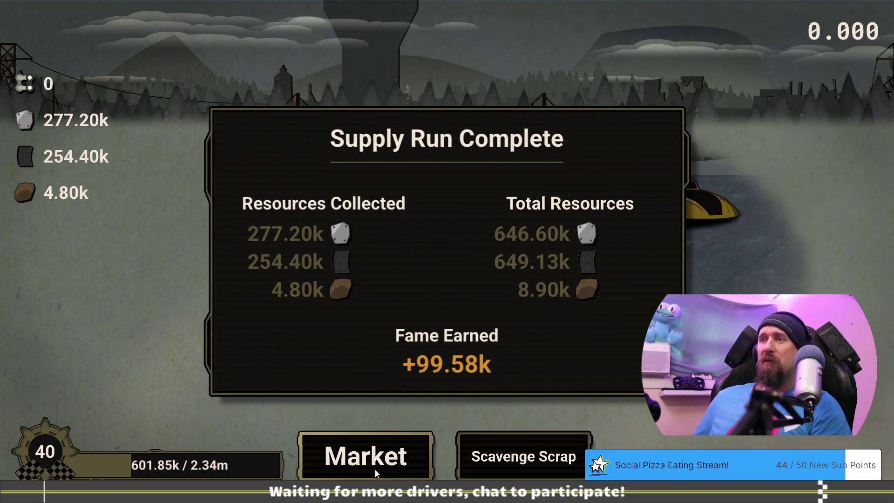
Buy Chain Master and Temporary Boost, then scrap cars in a new supply run
click(375, 470)
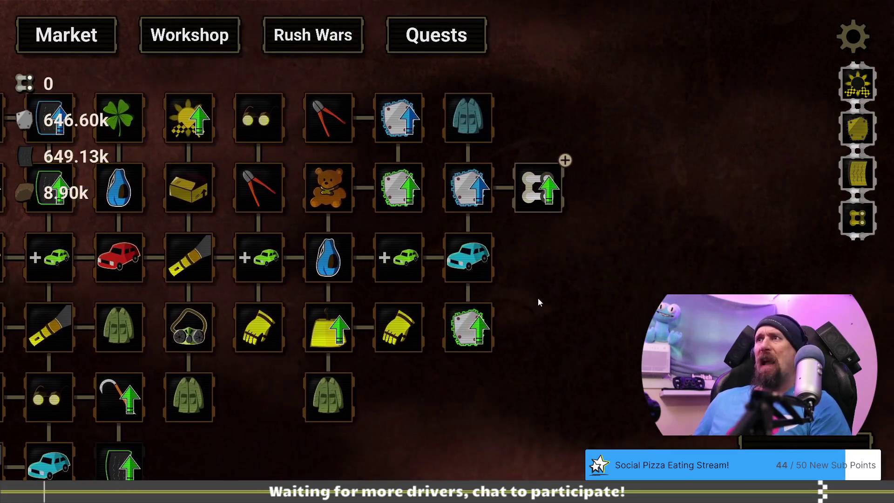
click(531, 192)
mouse_move(527, 181)
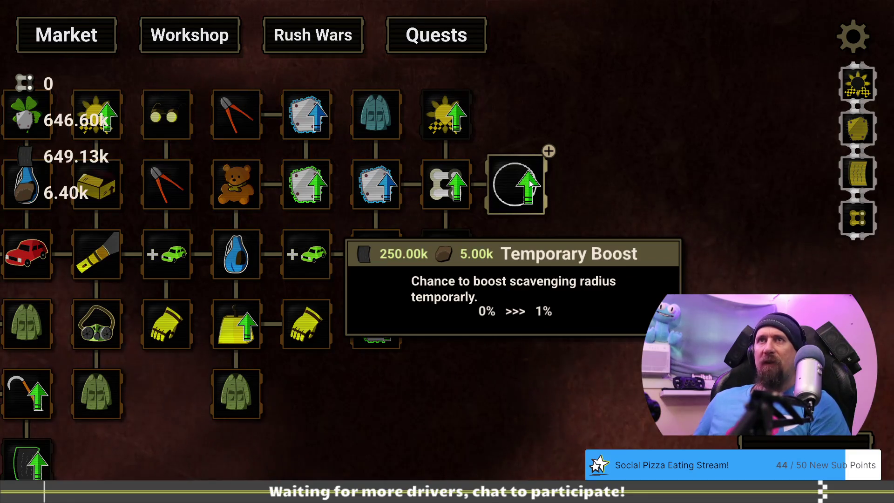
click(530, 183)
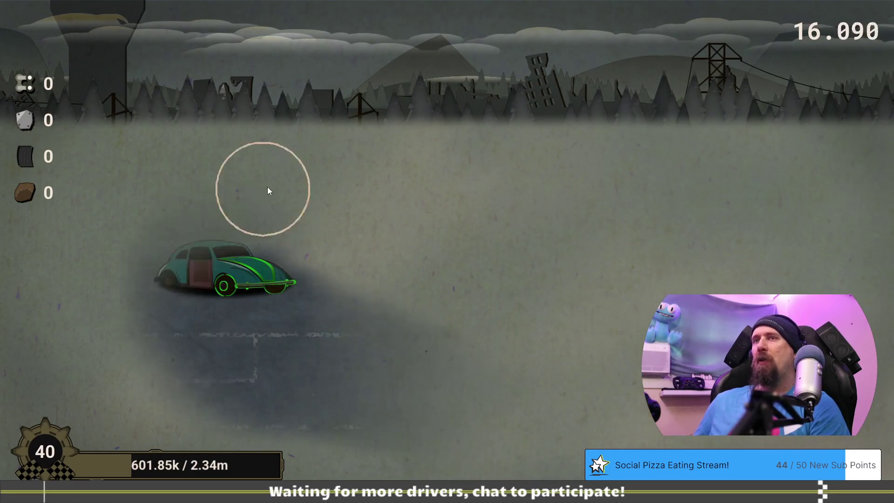
click(448, 202)
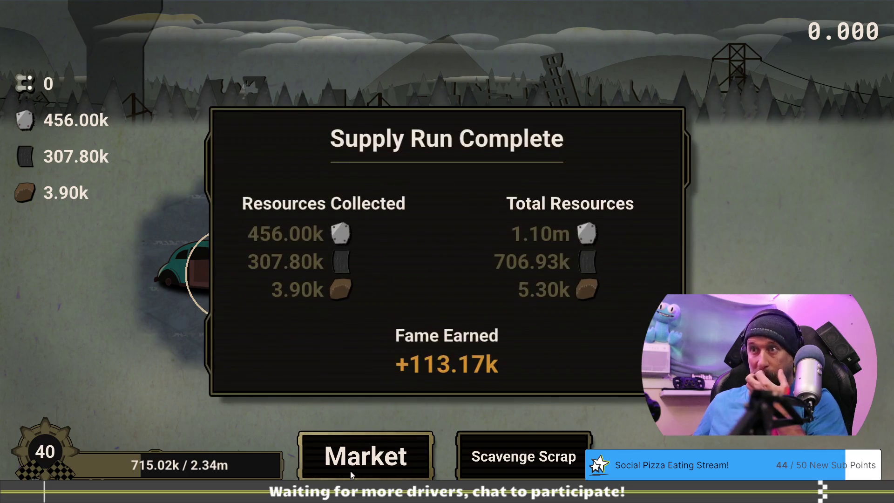
Buy the first Fine Cloth level, play a supply run, and return to the Market tree
click(350, 473)
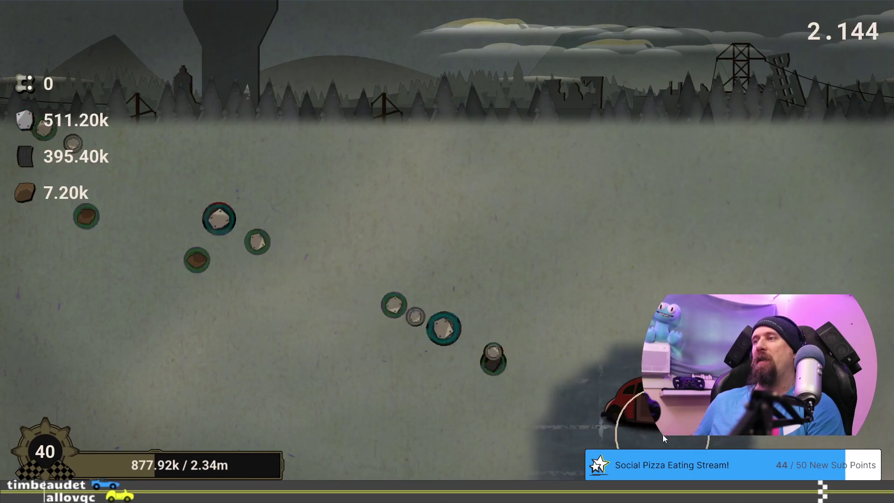
click(414, 447)
mouse_move(760, 372)
mouse_down()
mouse_move(470, 392)
mouse_move(448, 374)
mouse_up()
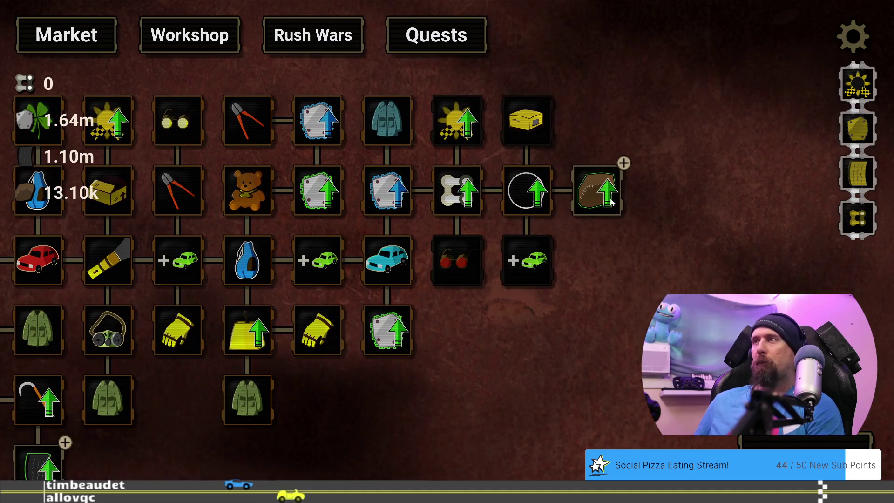
click(598, 191)
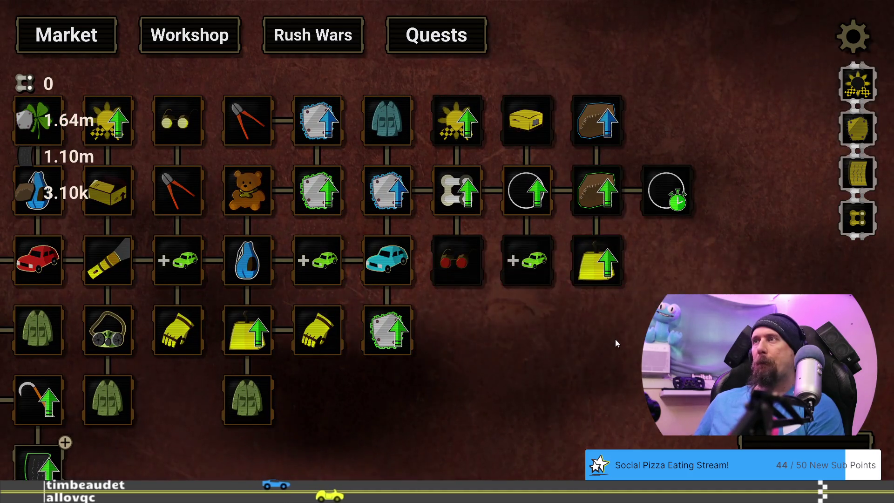
key(Escape)
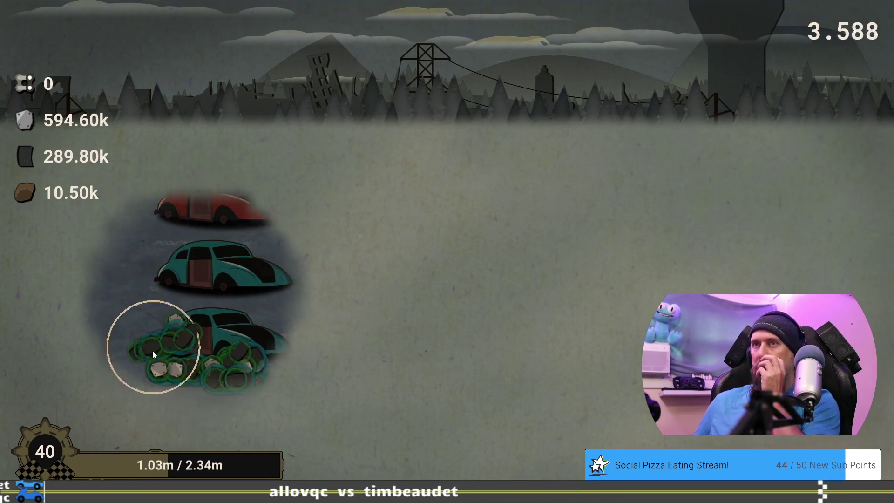
click(384, 467)
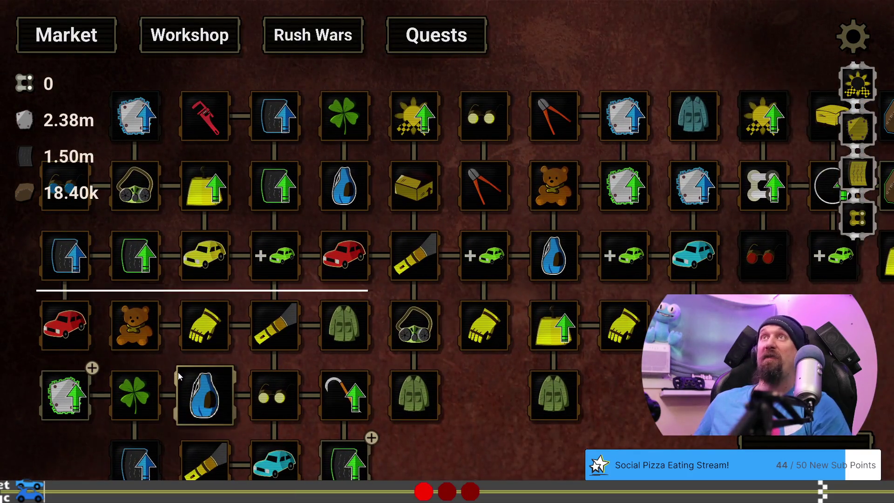
Buy Fine Metal, Fine Rubber and a second Fine Cloth level, then play a supply run
mouse_move(65, 395)
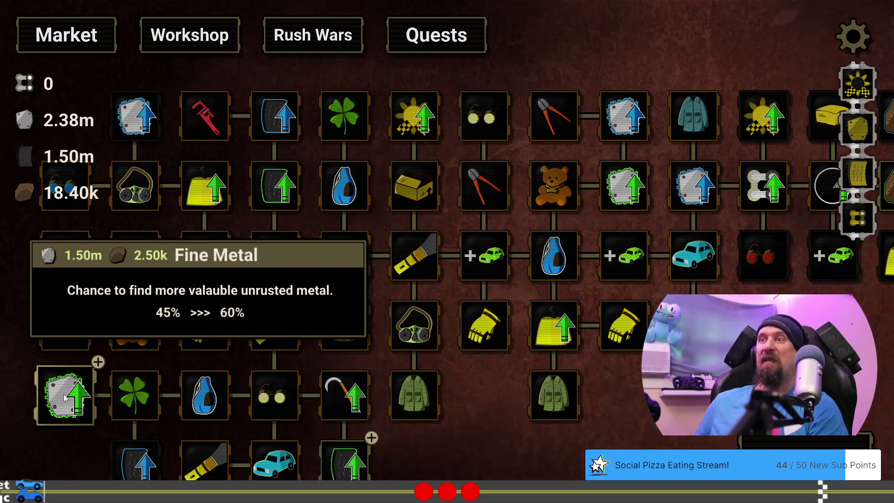
click(65, 397)
click(345, 461)
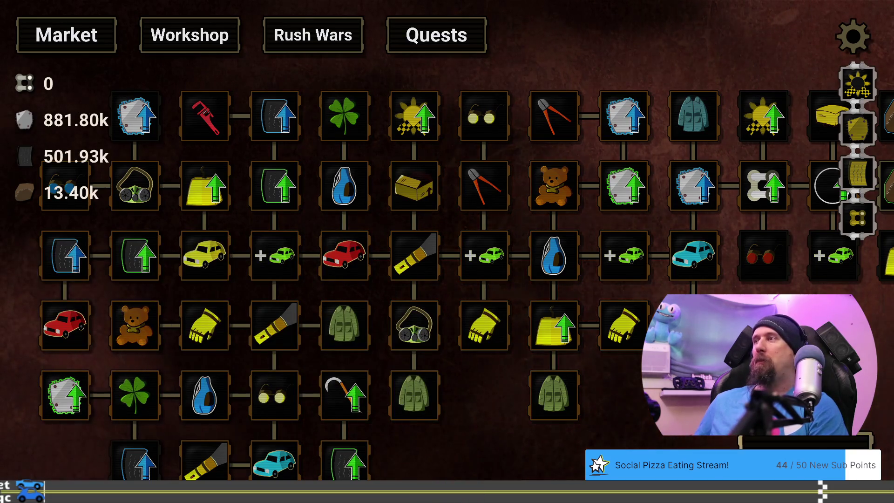
drag(791, 372, 493, 406)
click(581, 219)
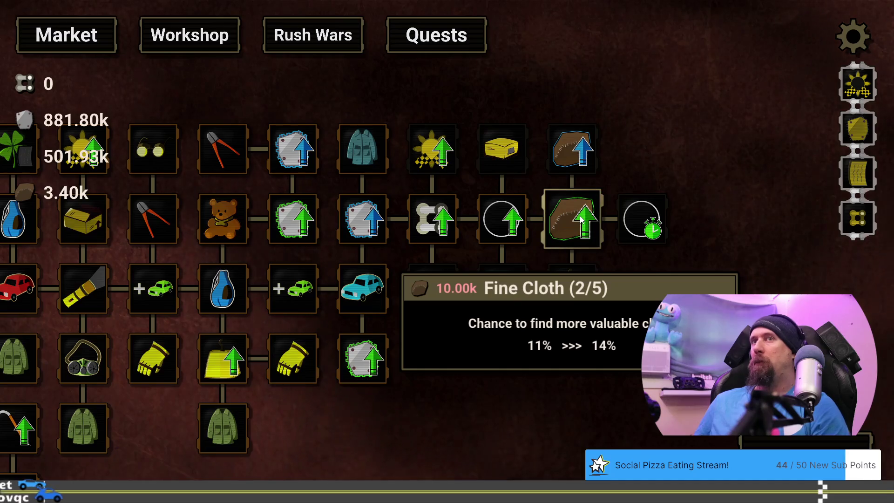
key(space)
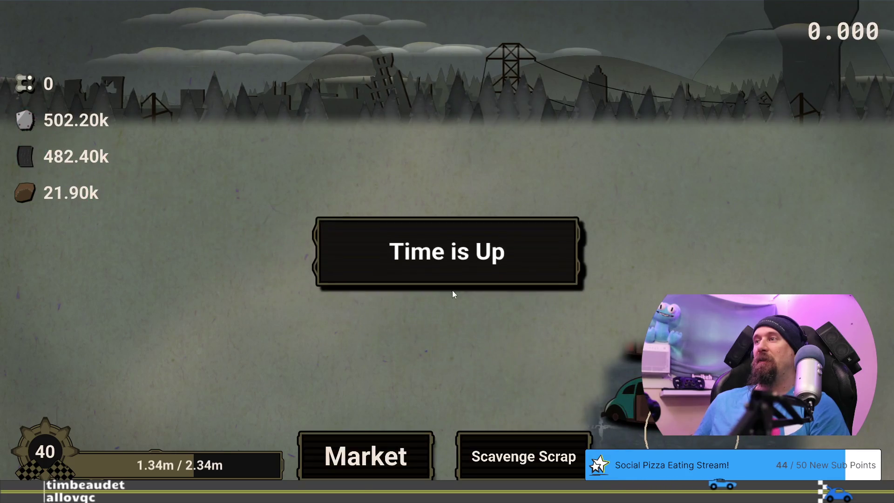
click(368, 455)
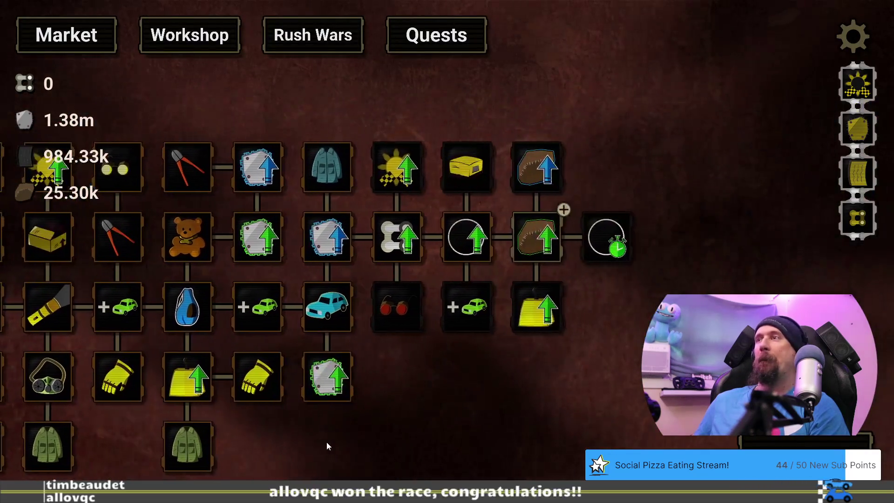
Play another supply run and return to the Market upgrade tree
mouse_move(504, 235)
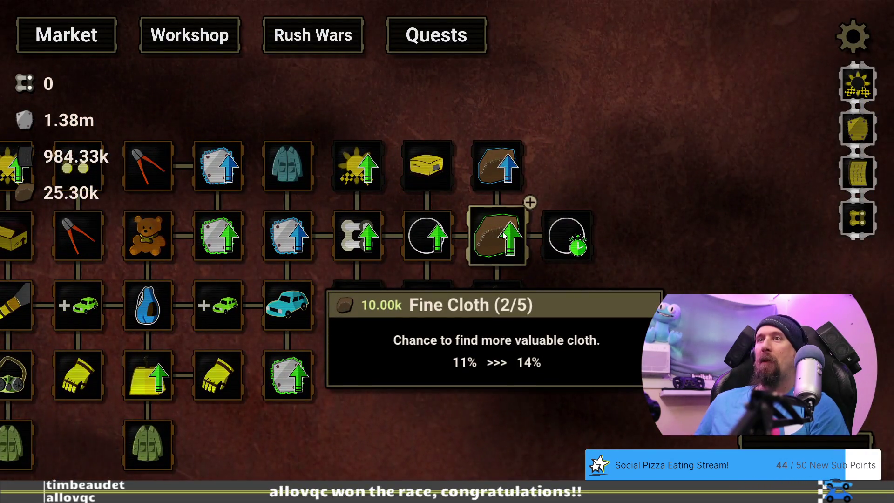
mouse_move(407, 403)
mouse_down()
mouse_move(840, 248)
mouse_move(850, 392)
mouse_move(524, 362)
mouse_up()
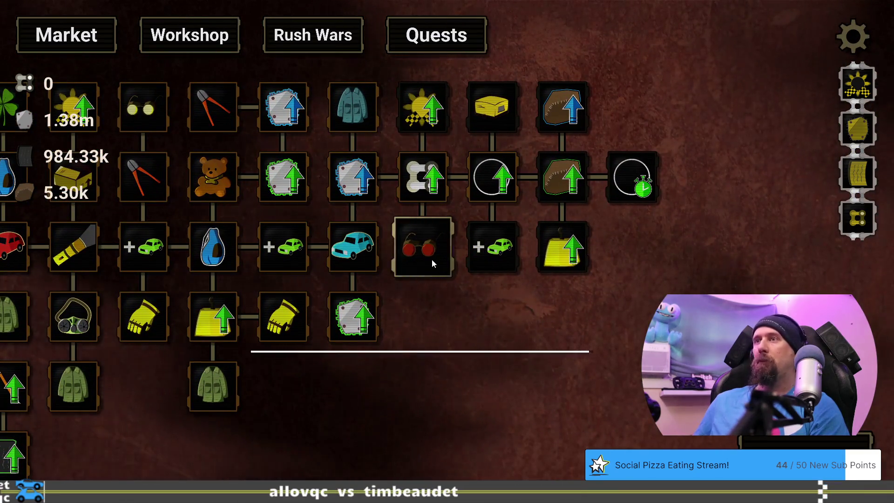
mouse_move(433, 260)
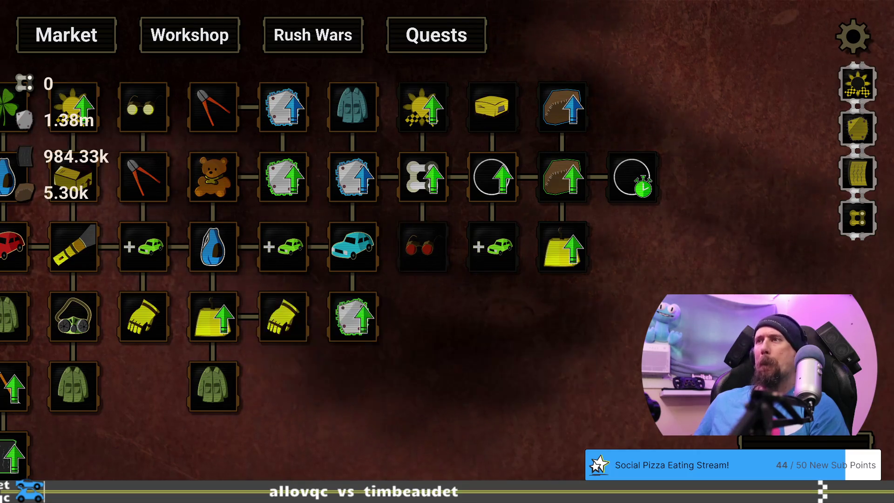
click(820, 446)
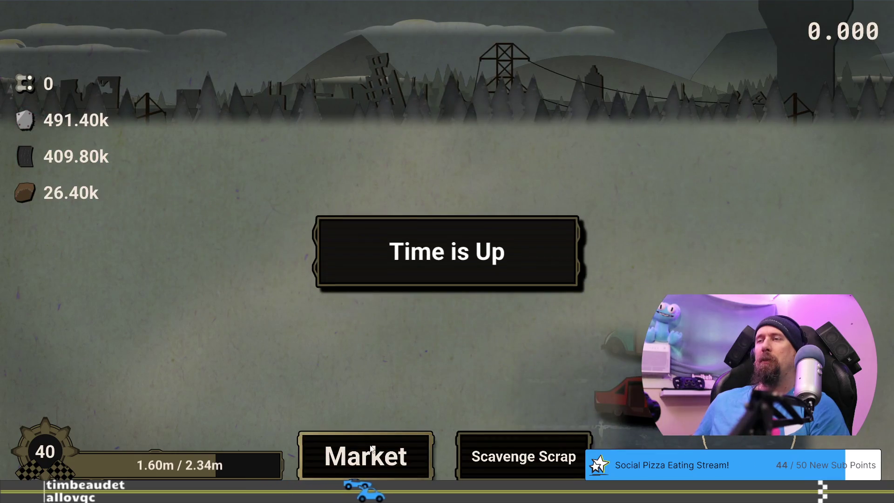
click(371, 448)
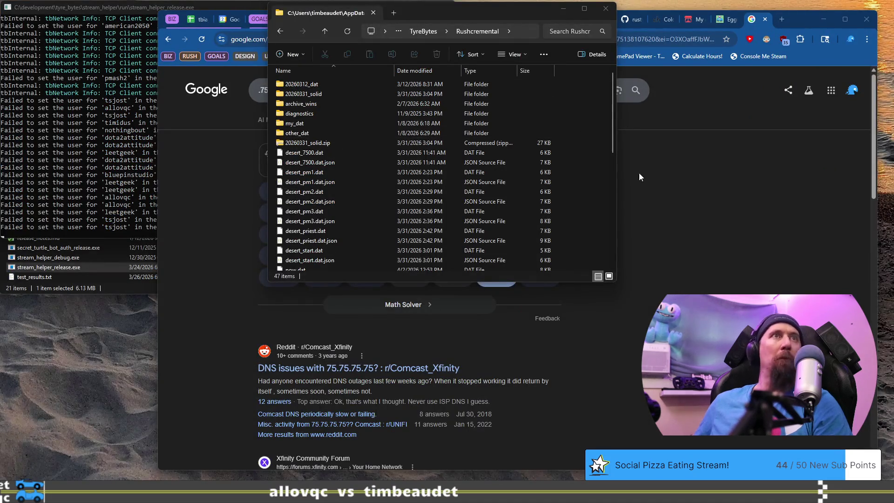
Scroll the Rushcremental AppData save folder down to the profile_1.dat files
scroll(326, 227, down, 10)
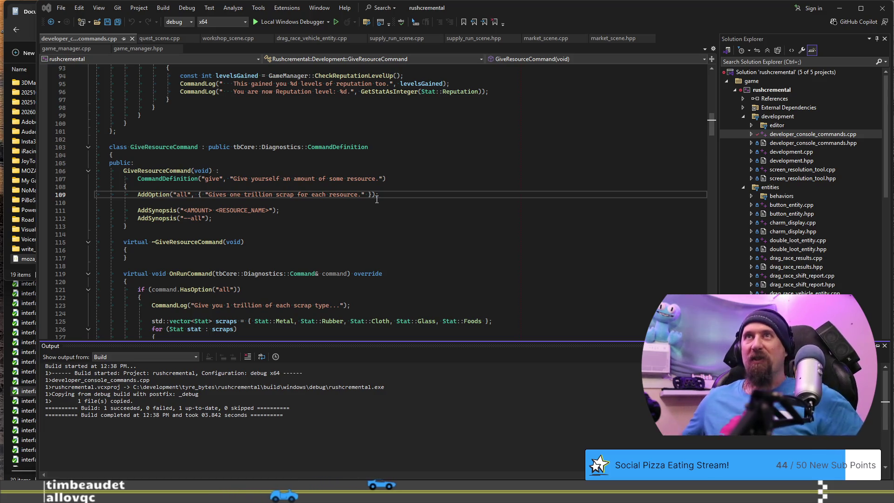
Close developer_console_commands.cpp and switch away from and back to Visual Studio
click(131, 40)
click(432, 197)
key(alt+Tab)
key(alt+shift+Tab)
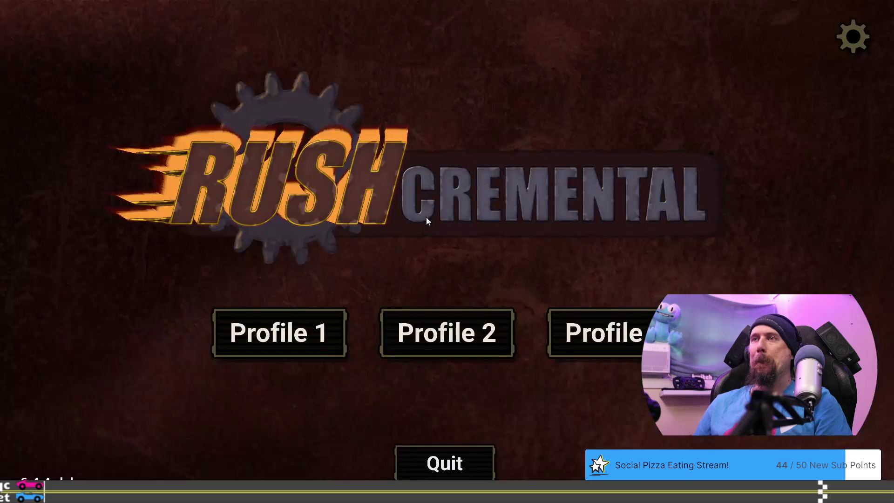
Load Profile 1 and peek at the upgrade editor via 'edit', then leave it
click(326, 331)
text(edti)
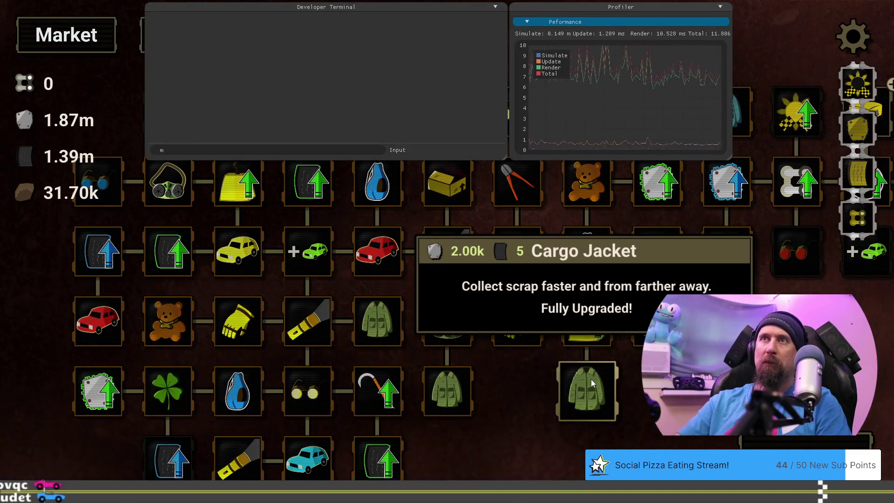
key(Return)
drag(568, 433, 440, 420)
key(grave)
key(grave)
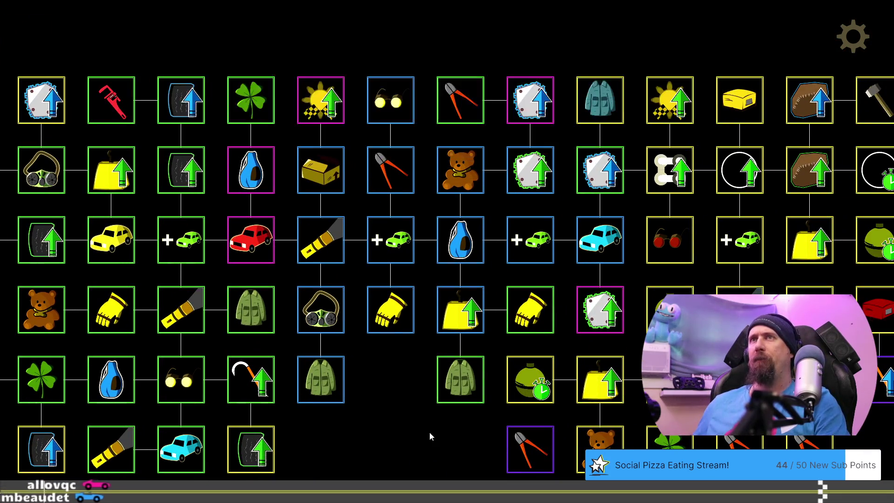
key(Escape)
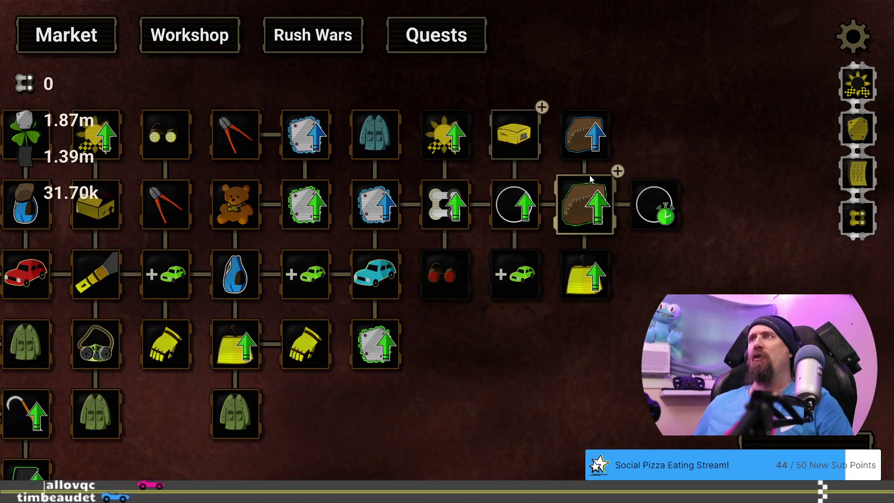
Buy the Rusted Teardrop vehicle in the upgrade tree
mouse_move(588, 183)
mouse_move(535, 136)
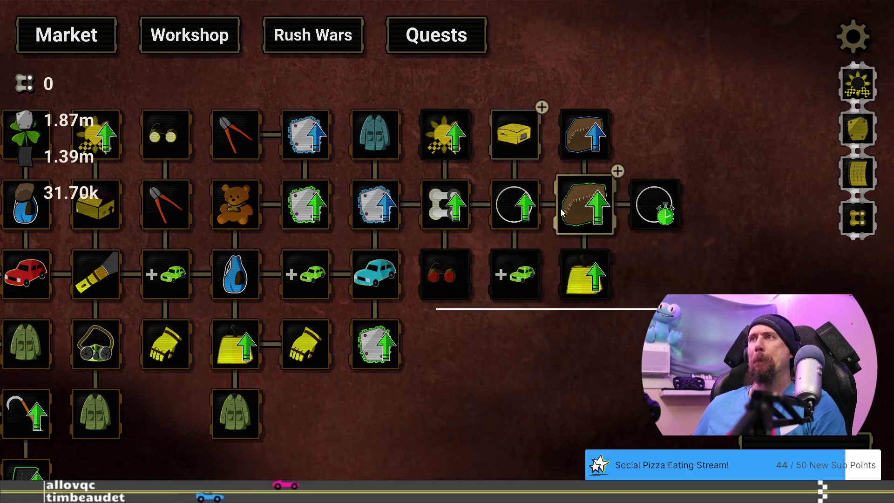
click(531, 140)
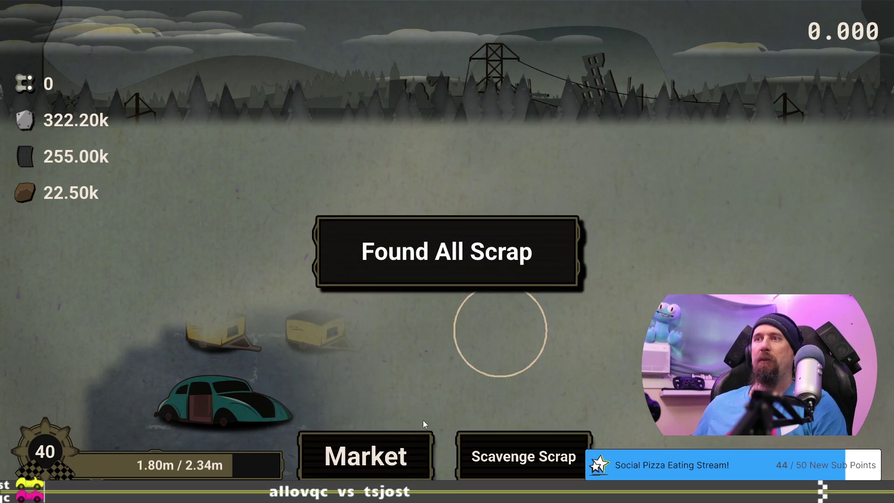
From the Market upgrade tree, buy the final Fine Cloth level
click(382, 475)
drag(646, 416, 308, 413)
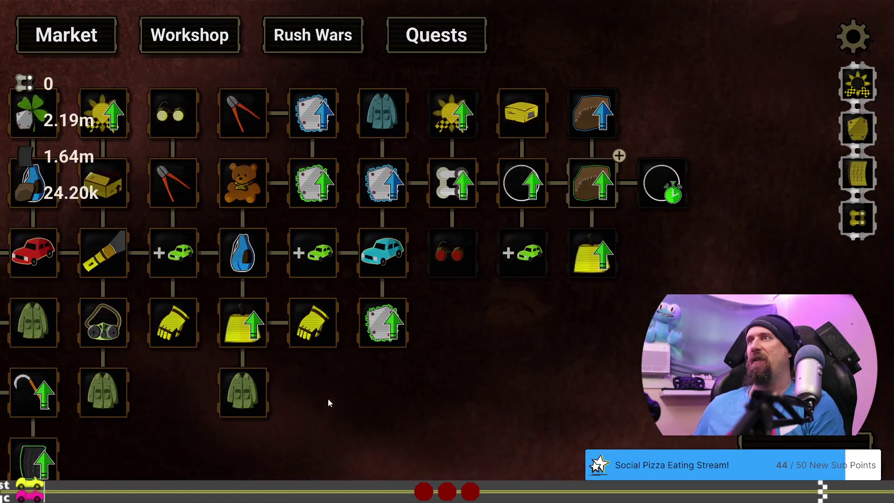
click(590, 186)
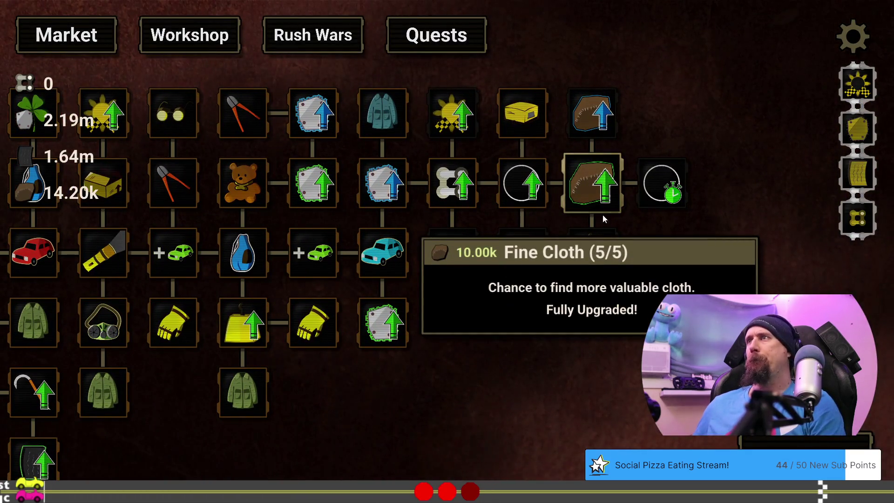
mouse_move(463, 427)
mouse_down()
mouse_move(630, 359)
mouse_move(866, 382)
mouse_move(376, 417)
mouse_move(416, 461)
mouse_move(597, 449)
mouse_move(629, 437)
mouse_up()
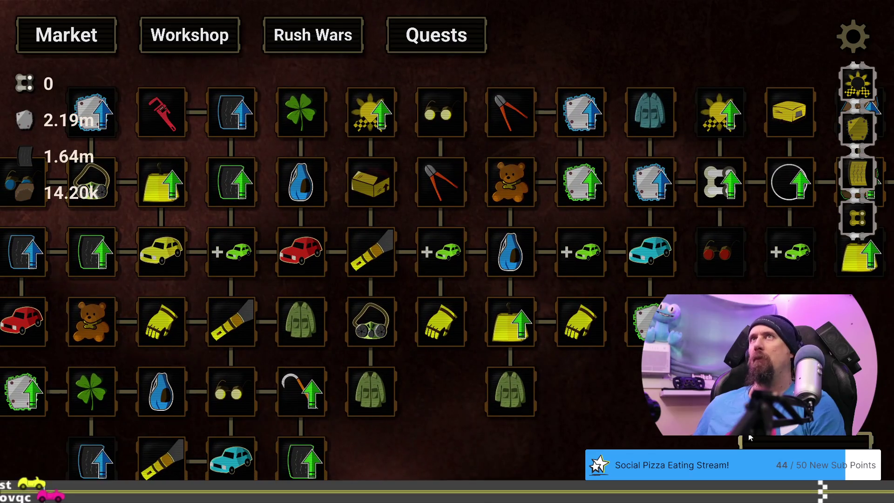
Play supply runs back to back, checking the Market tree between them, until all scrap is found
key(space)
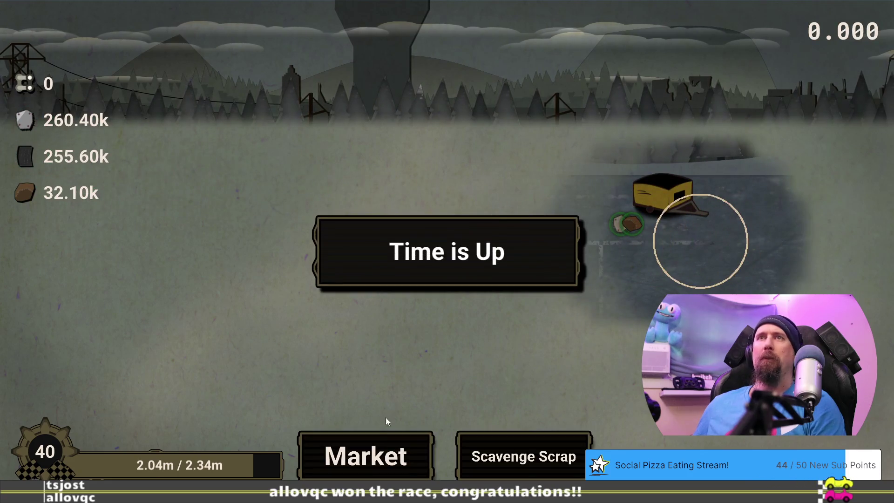
click(406, 444)
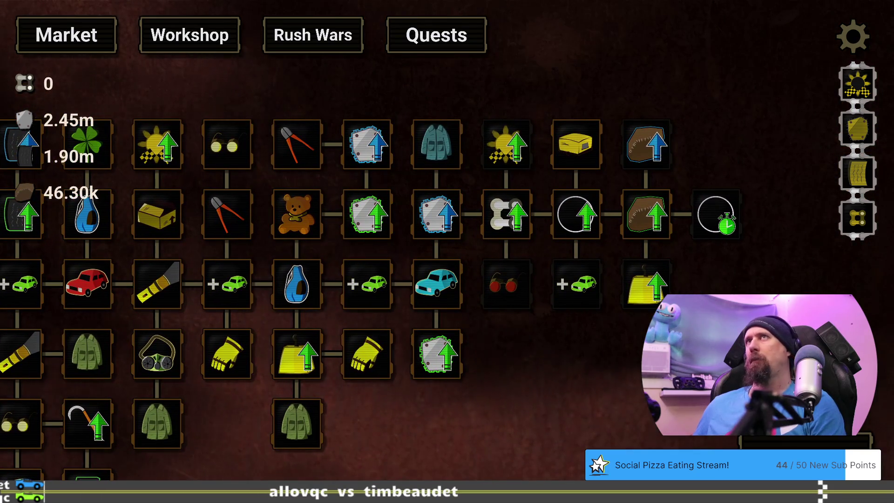
key(Escape)
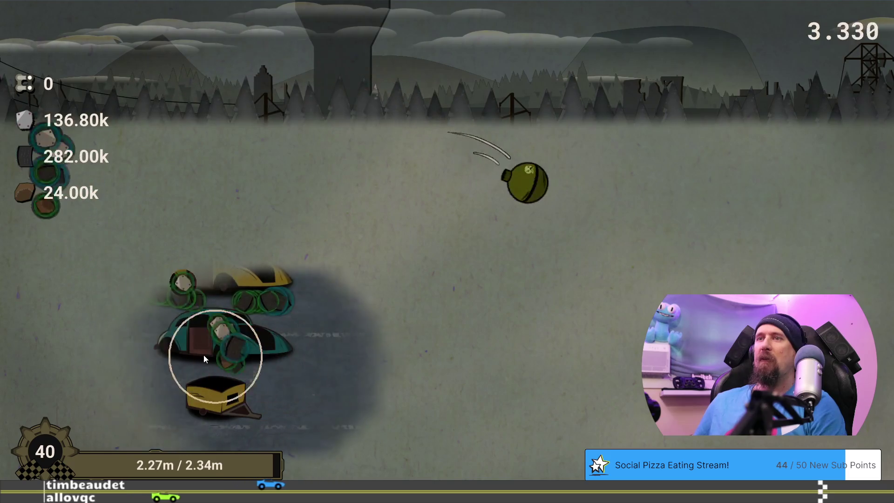
click(367, 471)
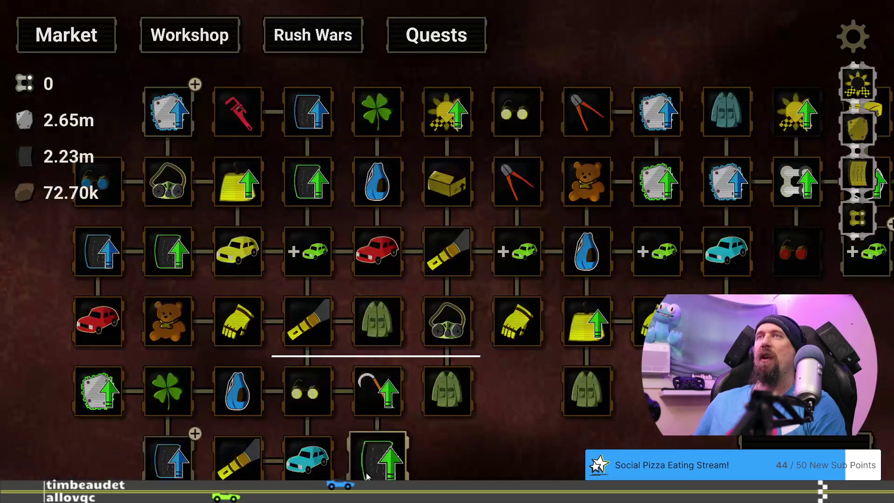
drag(726, 368, 462, 374)
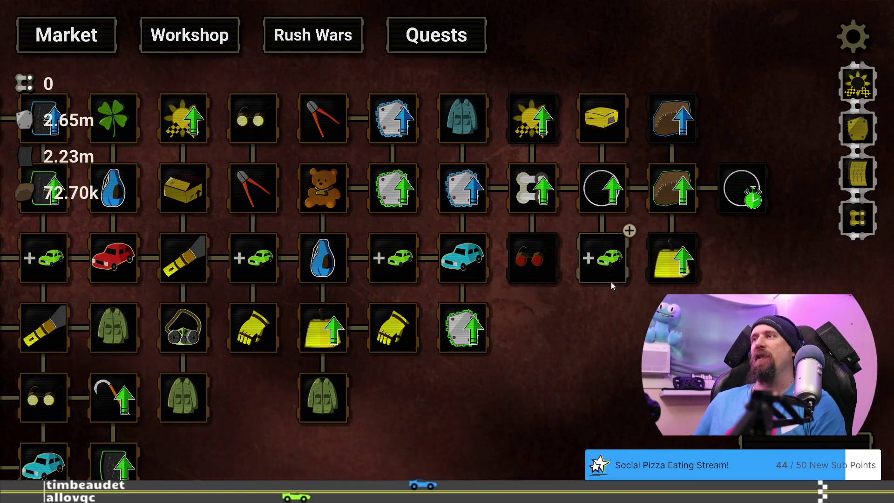
mouse_move(610, 256)
key(Escape)
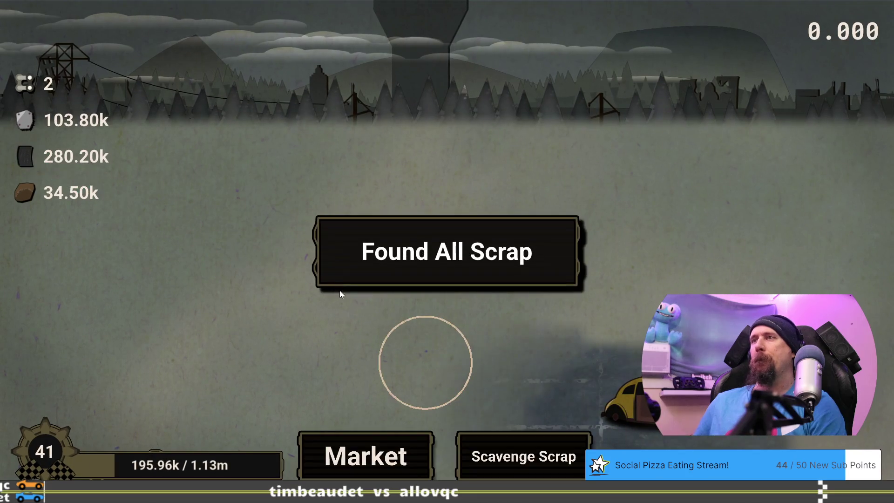
Buy the Pristine Metal upgrade on the left side of the Market tree
click(368, 447)
mouse_move(610, 418)
mouse_down()
mouse_move(392, 454)
mouse_move(348, 446)
mouse_move(745, 298)
mouse_move(730, 390)
mouse_up()
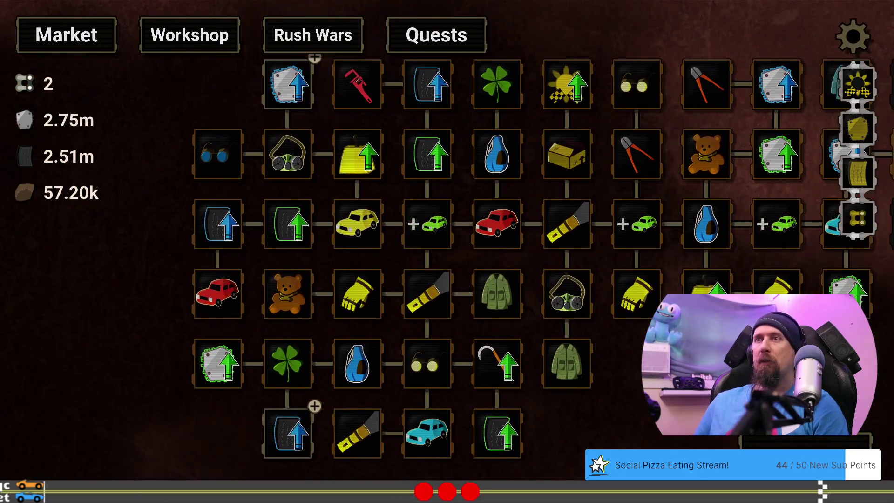
mouse_move(250, 438)
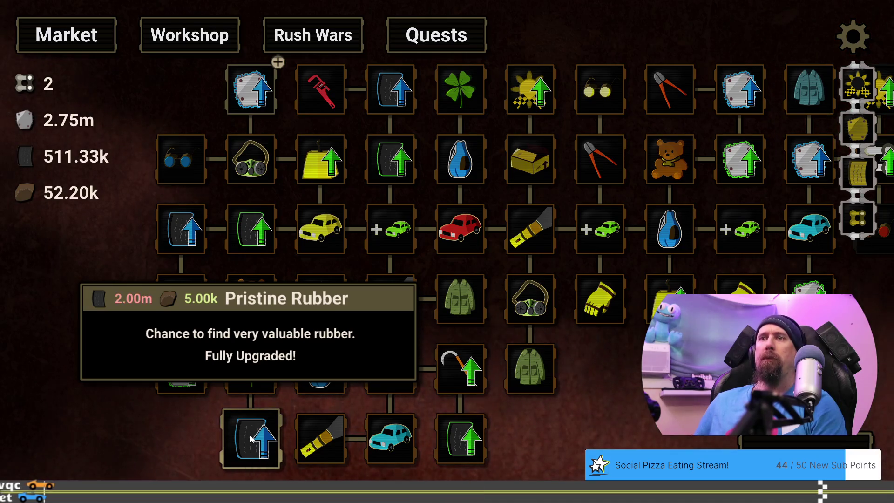
click(249, 88)
Buy the More Vehicles upgrade among the right-hand upgrades
drag(853, 345, 489, 387)
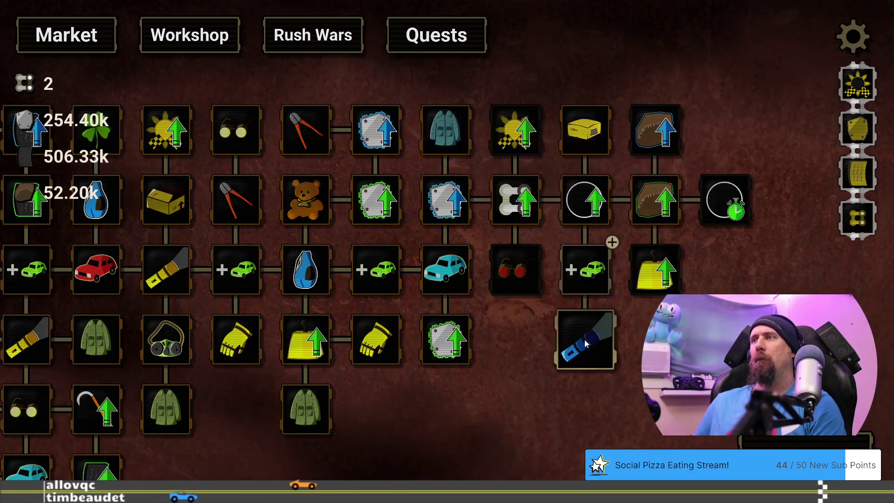
mouse_move(587, 345)
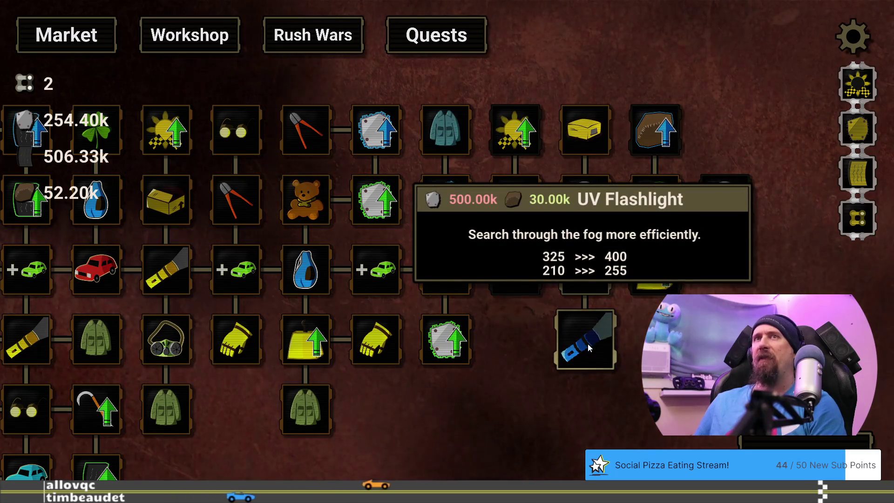
drag(585, 347, 539, 335)
mouse_move(518, 276)
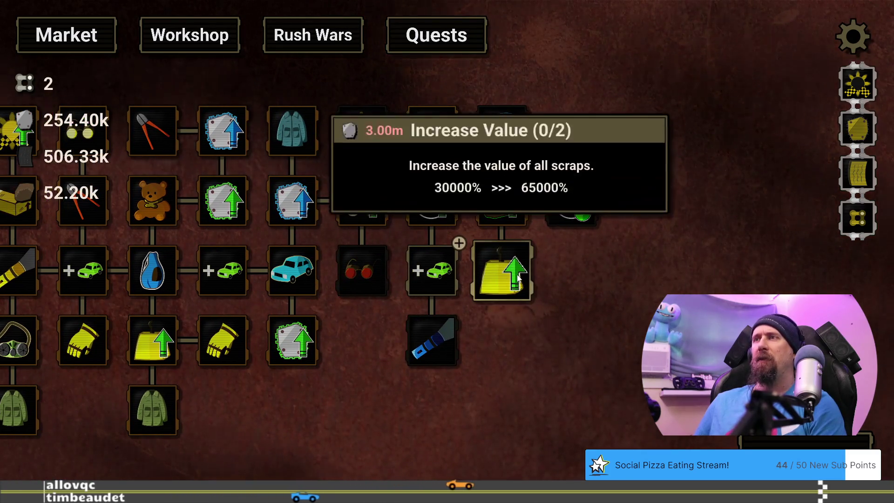
mouse_move(434, 278)
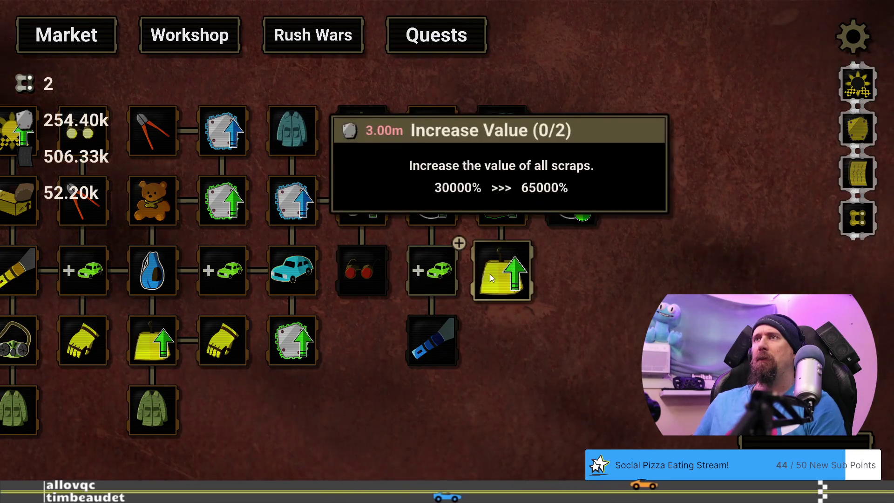
click(420, 273)
Finish the supply run, review the newer upgrades, then leave the tree for a new run
mouse_move(374, 294)
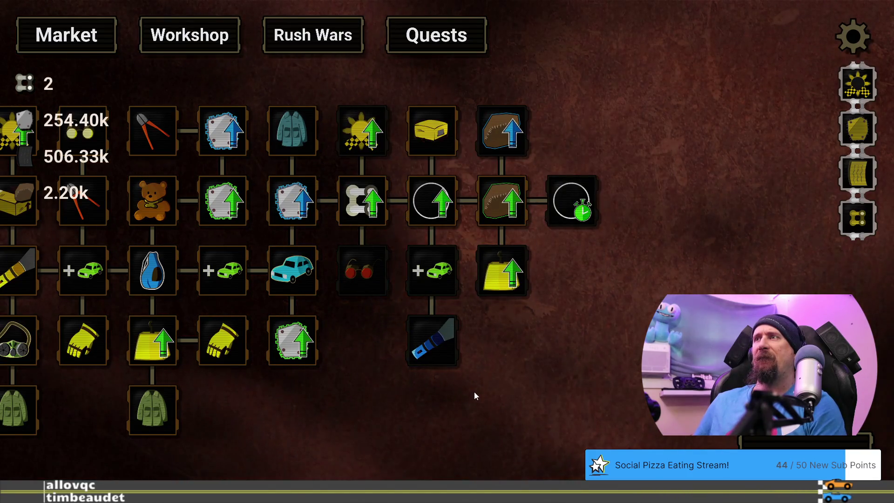
mouse_move(552, 211)
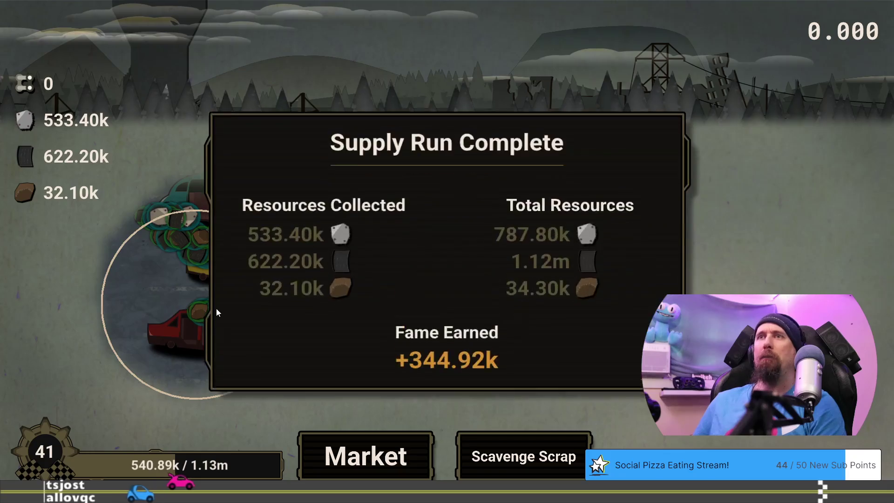
click(403, 455)
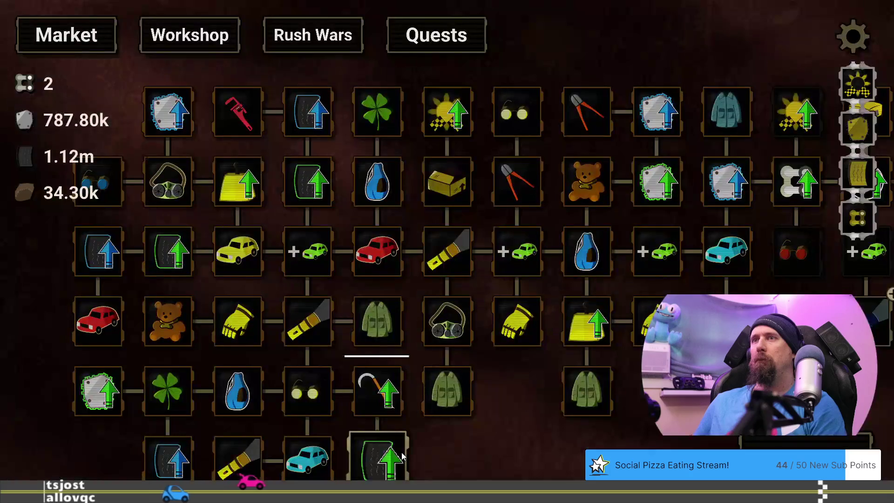
drag(742, 394, 361, 409)
mouse_move(483, 342)
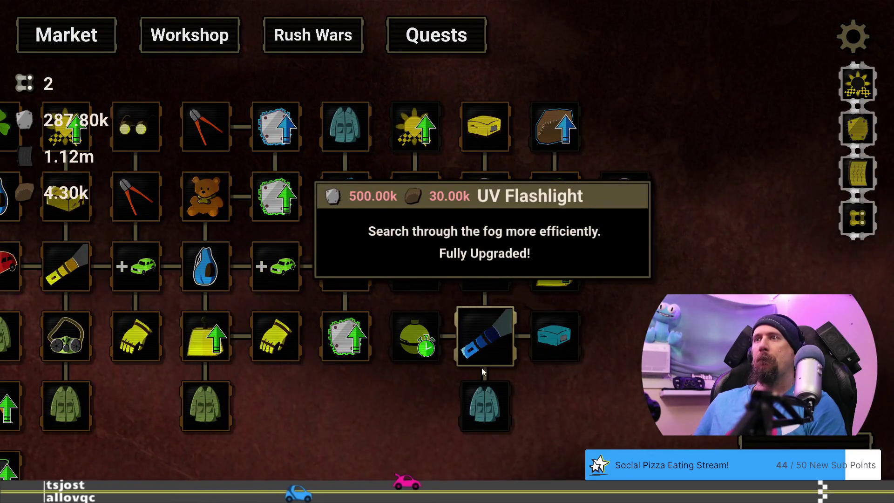
mouse_move(422, 342)
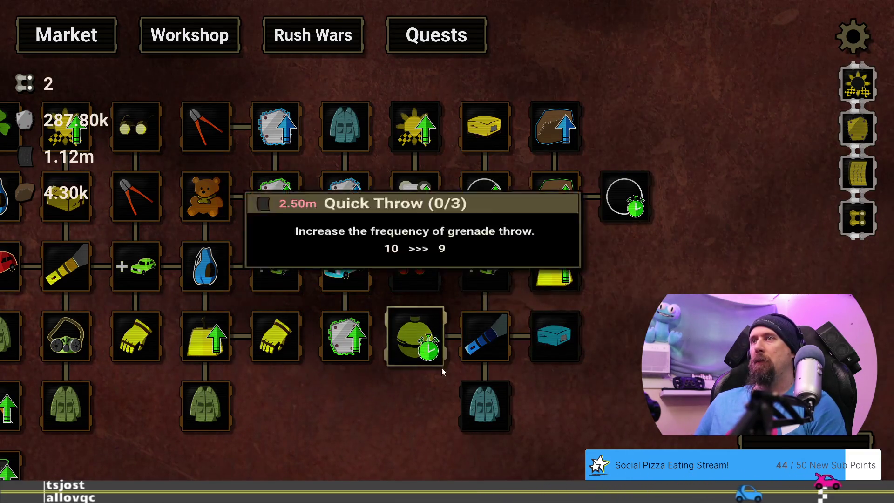
key(Escape)
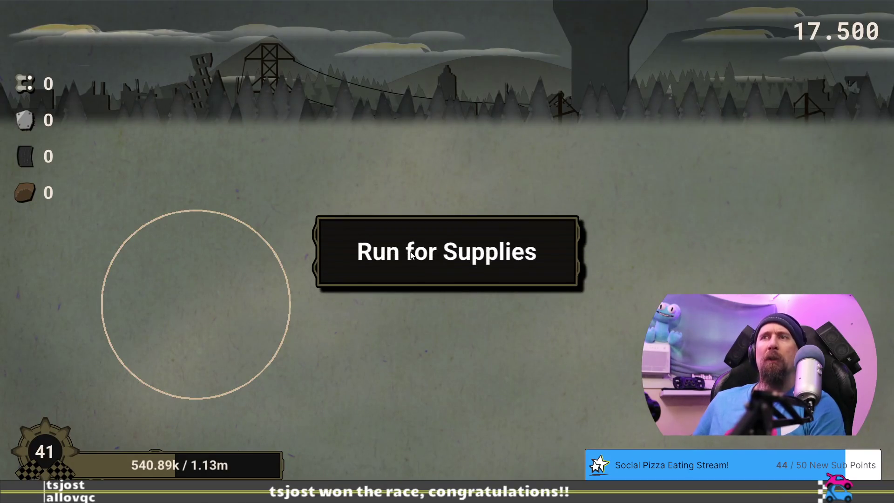
Run for supplies and return to the Market tree holding 574.60k, 1.73m and 56.50k
click(411, 255)
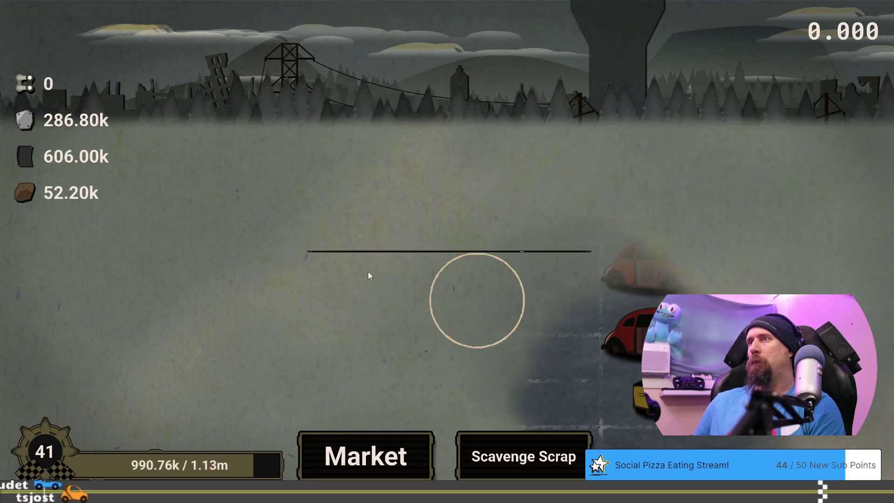
click(377, 460)
drag(675, 384, 241, 363)
mouse_move(407, 372)
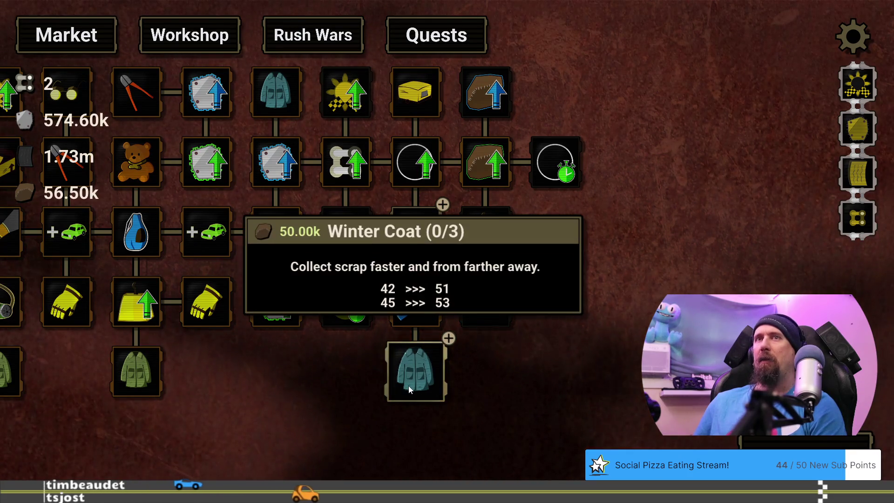
Buy Winter Coat level 1 for 50.00k, then play a run until time is up
mouse_move(435, 237)
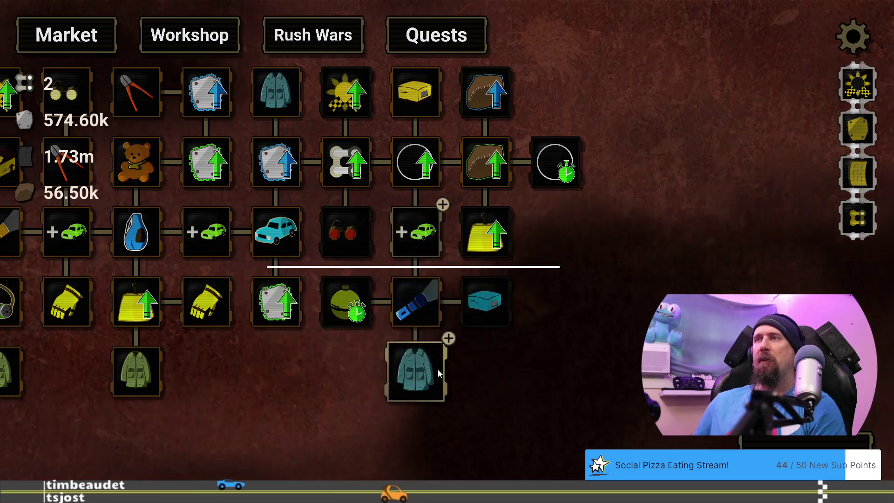
click(429, 368)
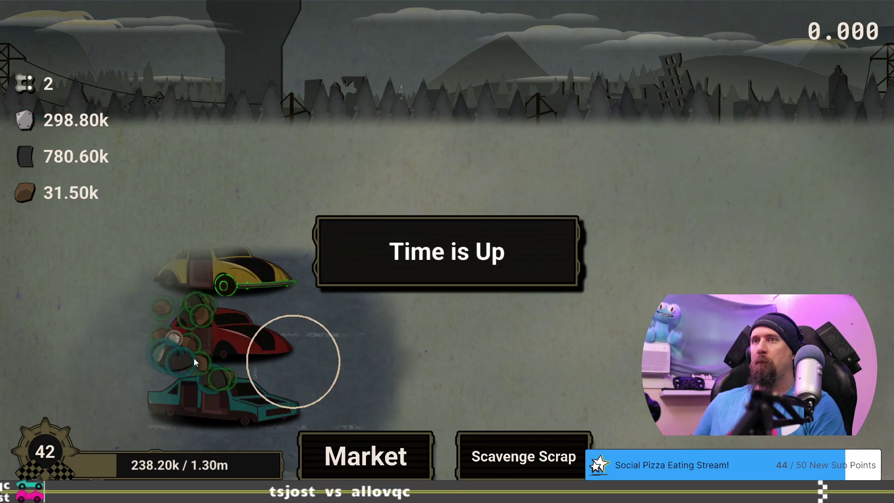
click(353, 451)
drag(465, 428, 236, 376)
Pan to the grenade node and buy Quick Throw level 1 of 3
mouse_move(469, 393)
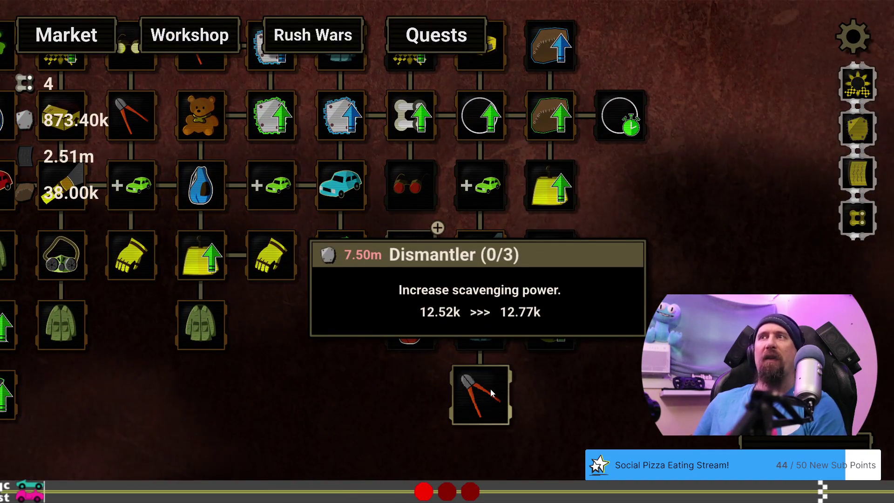
drag(530, 378, 471, 435)
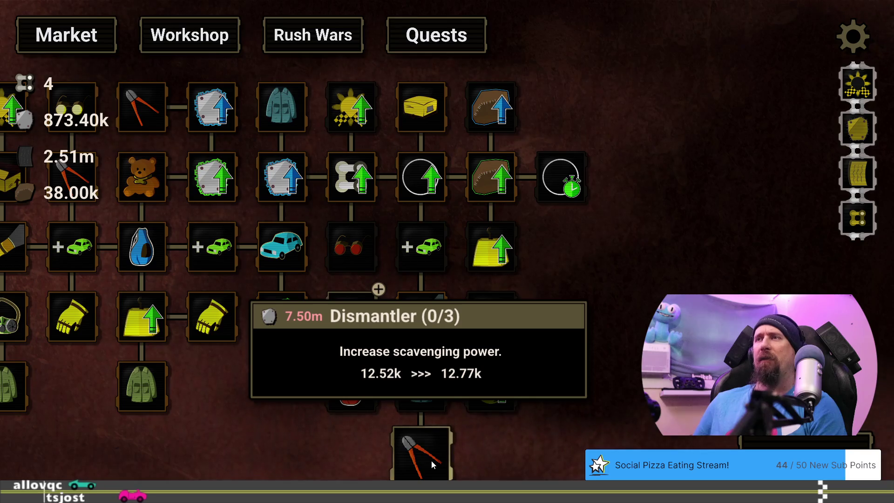
drag(319, 443, 364, 438)
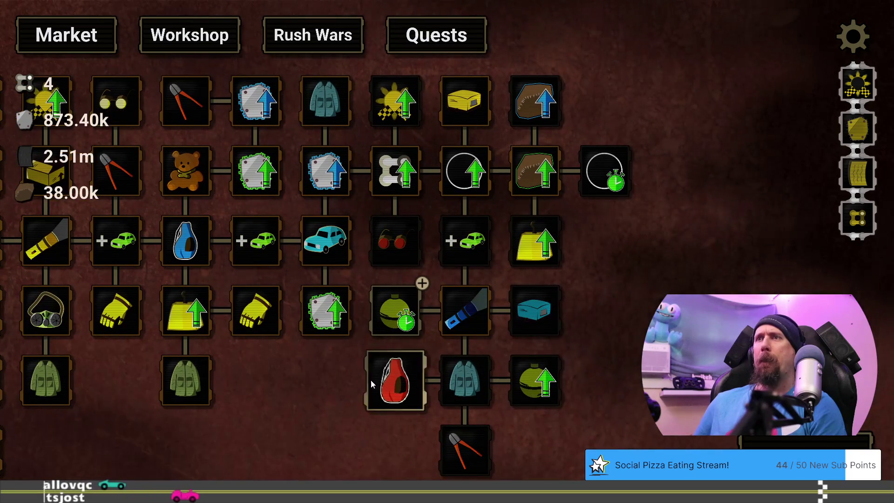
click(391, 308)
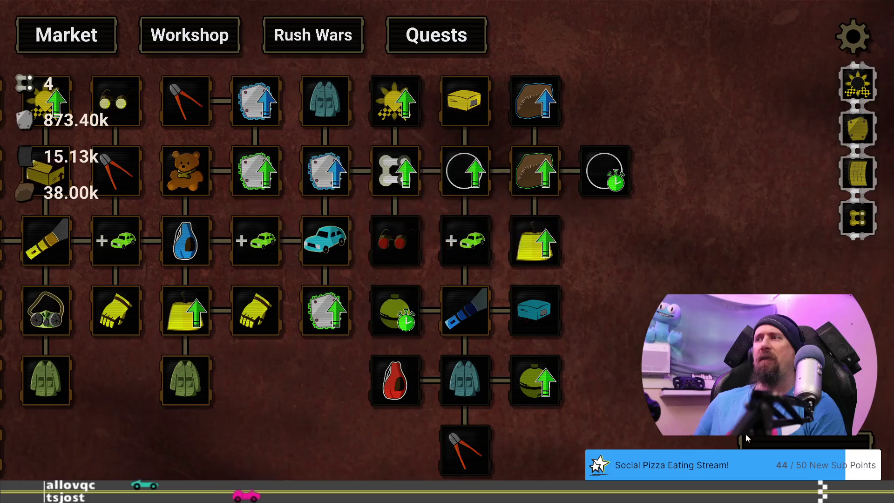
key(space)
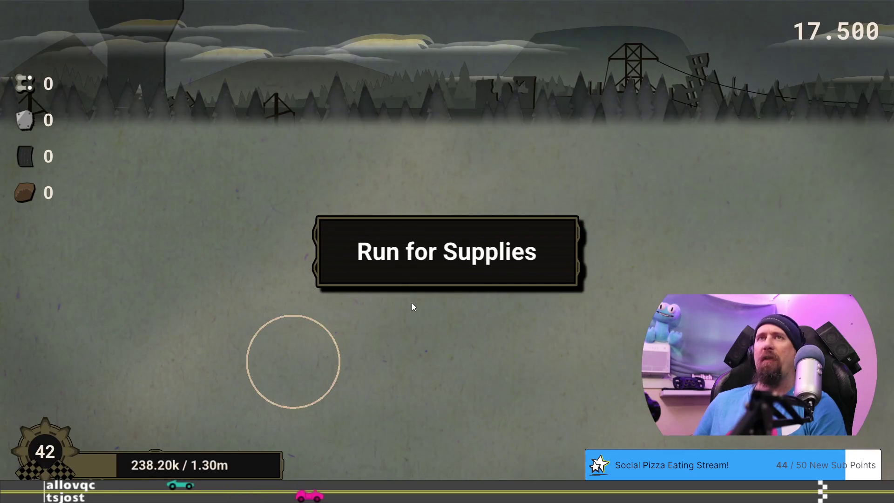
Sweep the collection circle over the wrecks for +516.63k fame, then open the Market tree
mouse_move(432, 266)
mouse_move(435, 216)
mouse_move(412, 328)
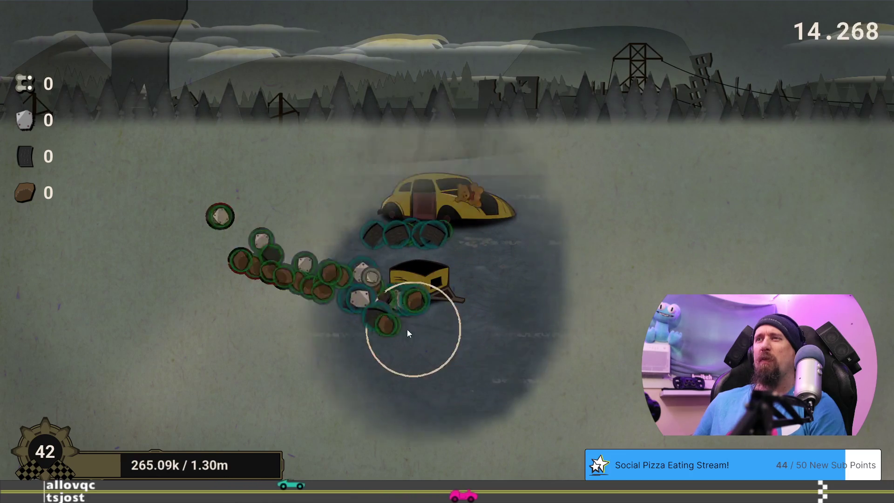
mouse_move(303, 239)
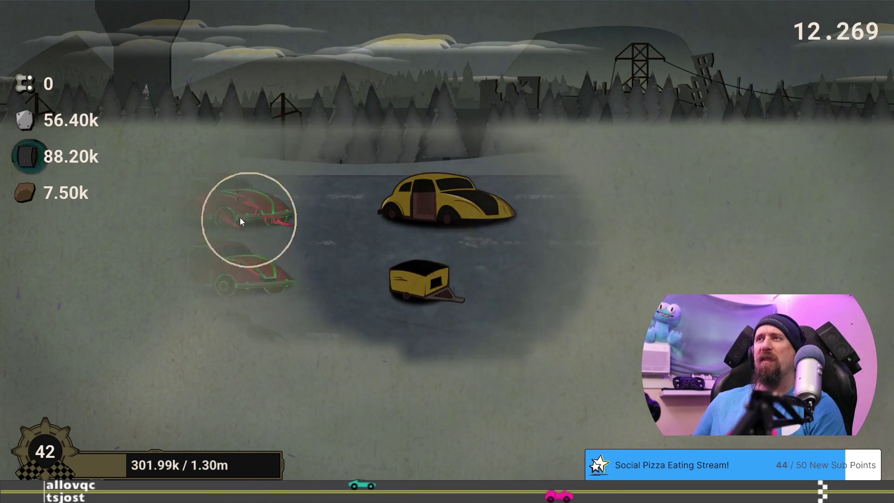
mouse_move(220, 231)
mouse_move(218, 297)
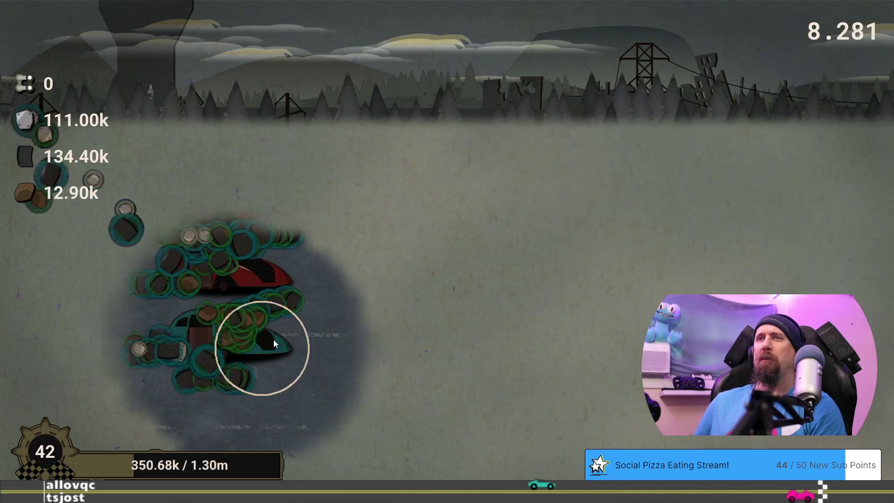
mouse_move(155, 281)
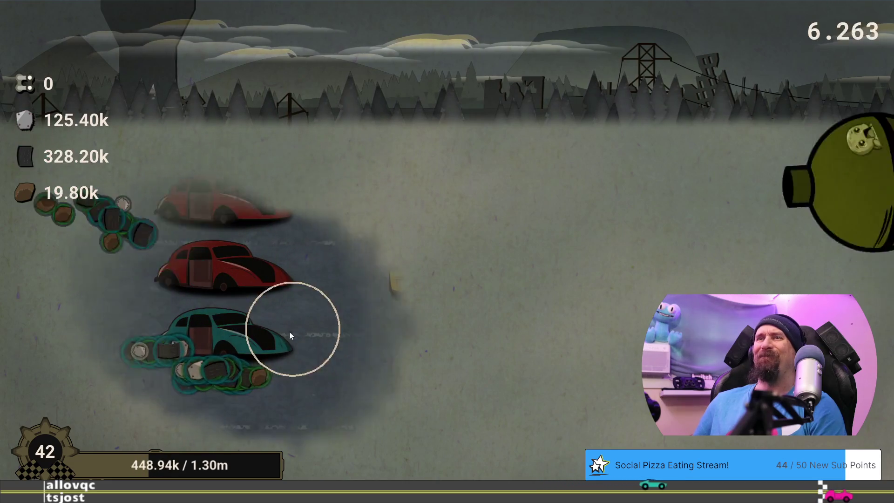
mouse_move(691, 291)
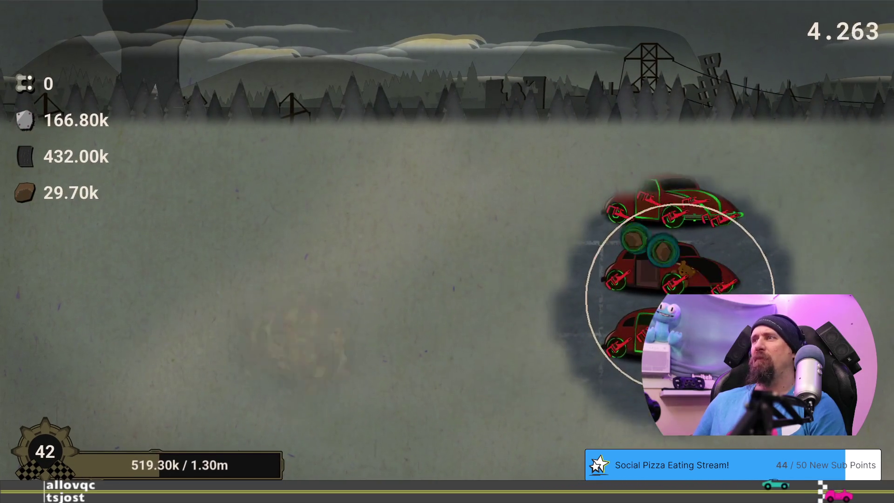
mouse_move(574, 203)
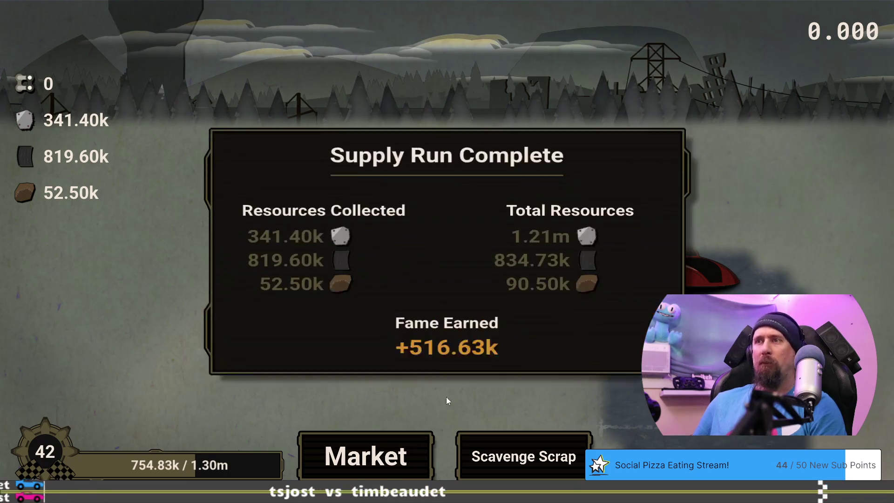
click(366, 455)
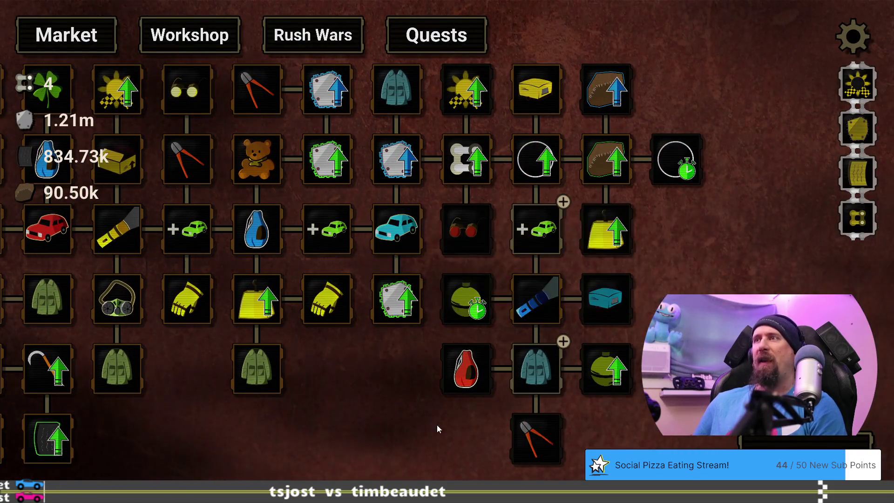
Buy the More Vehicles upgrade for 50.00k scrap
drag(437, 425, 382, 428)
mouse_move(493, 372)
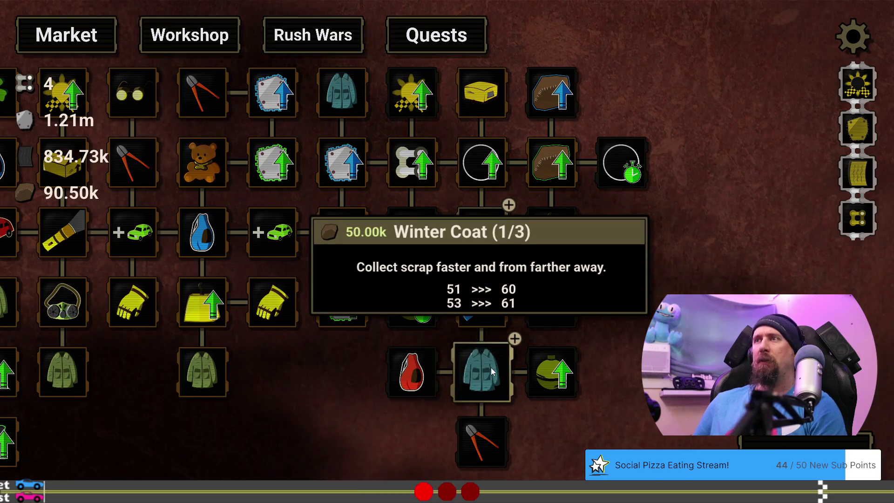
mouse_move(498, 257)
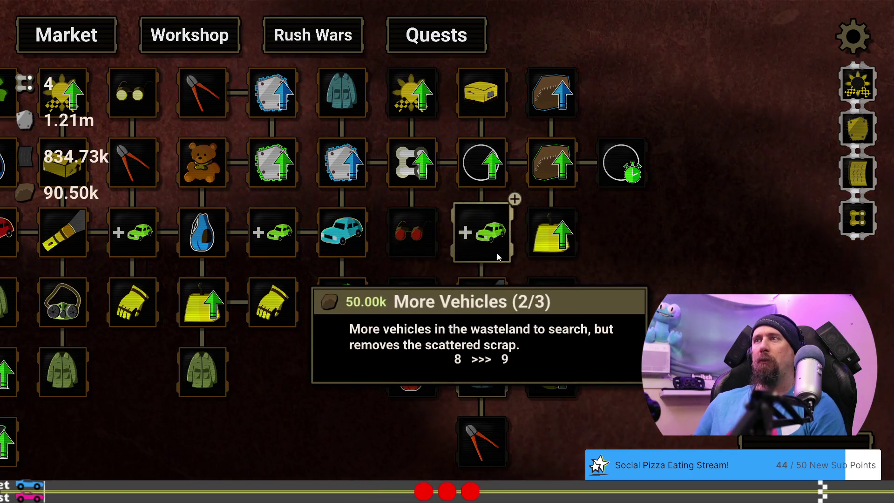
click(498, 257)
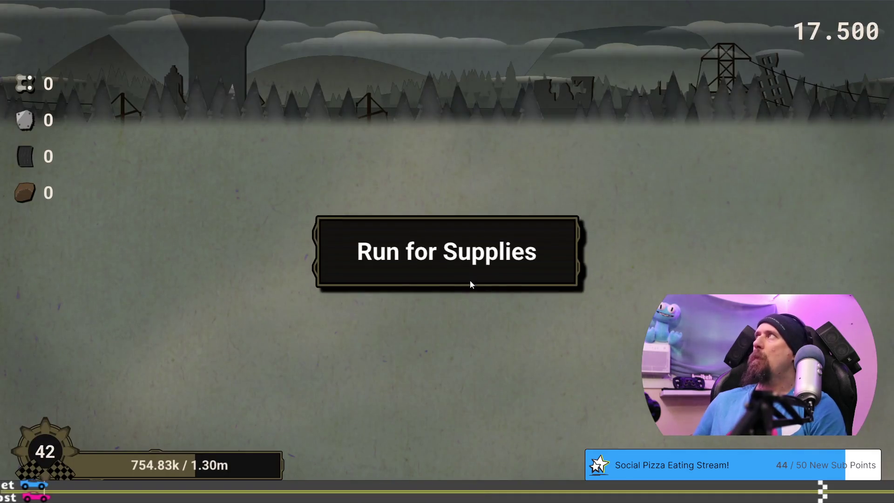
Run for supplies, salvaging the yellow trailer, teal car and red car, then return to upgrades
click(455, 265)
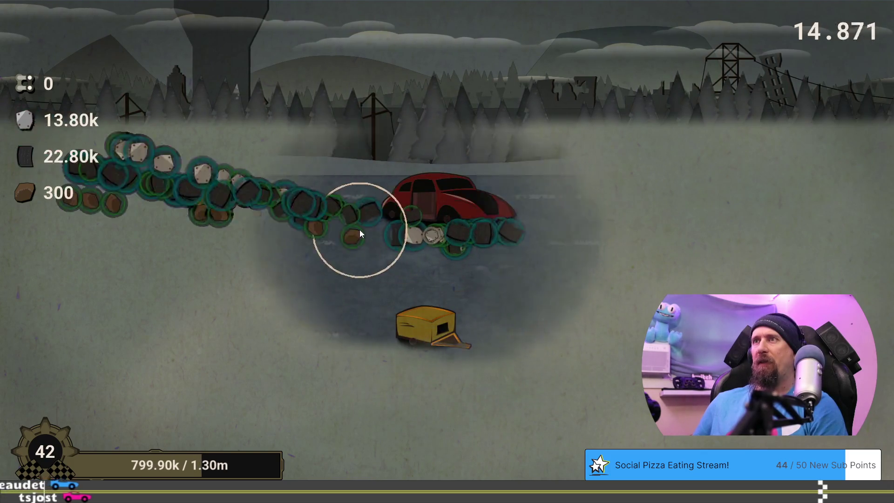
click(440, 342)
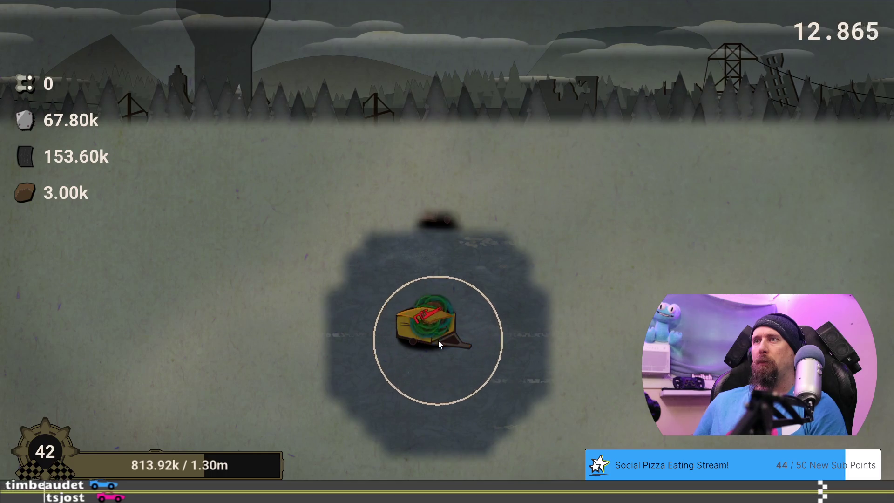
click(218, 263)
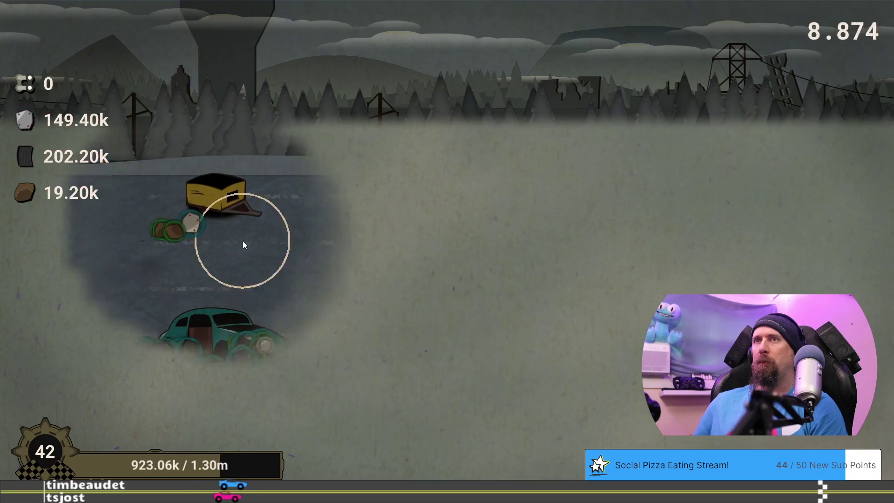
click(184, 398)
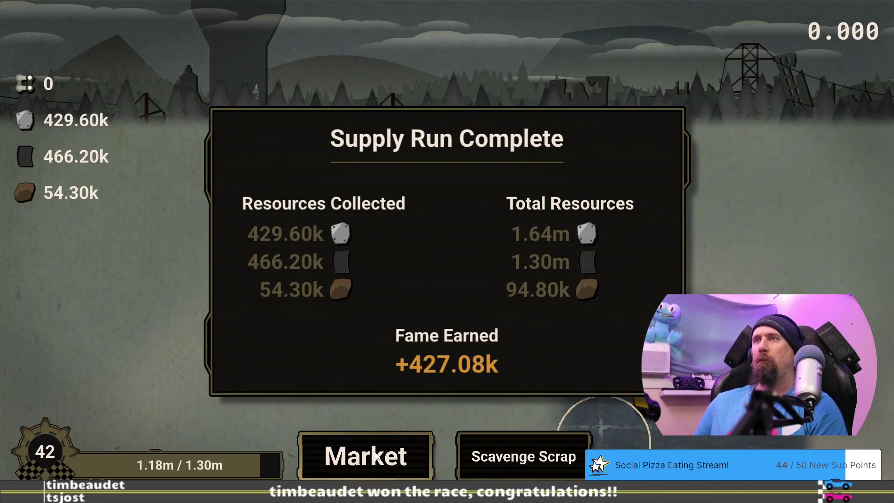
click(365, 455)
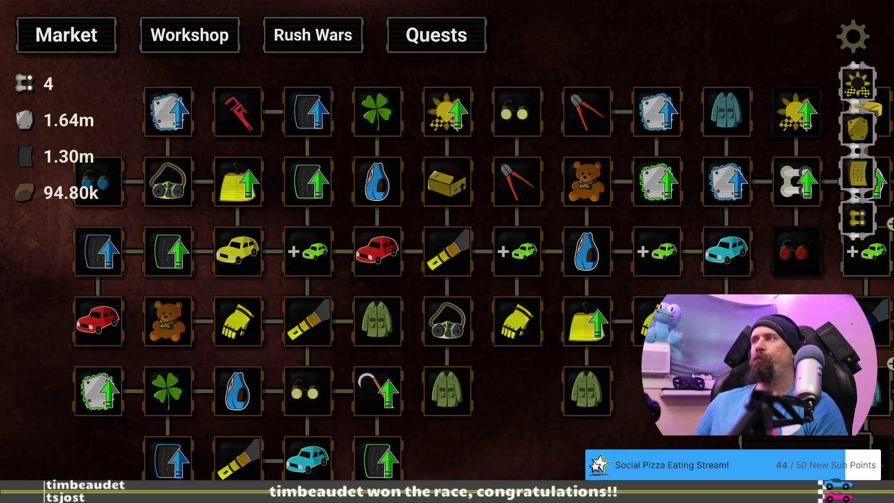
Buy Winter Coat's final level (3/3), dropping scrap from 94.80k to 44.80k
mouse_move(424, 362)
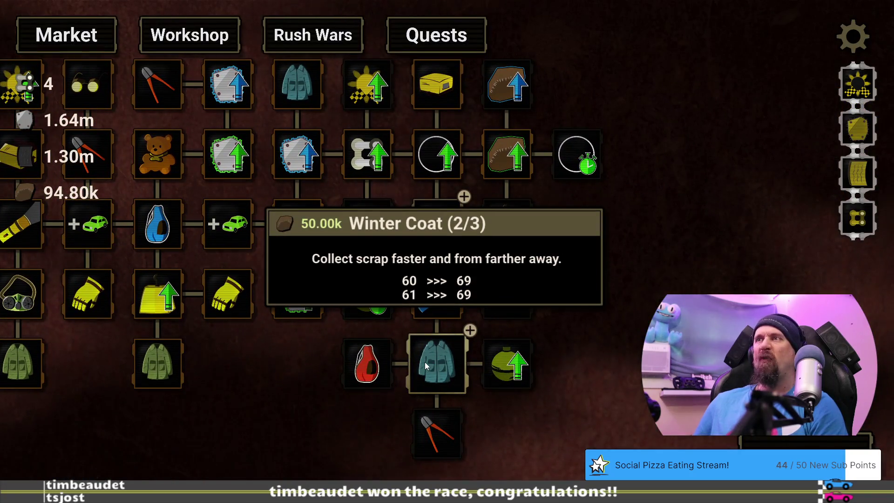
mouse_move(289, 399)
mouse_down()
mouse_move(656, 305)
mouse_move(784, 249)
mouse_up()
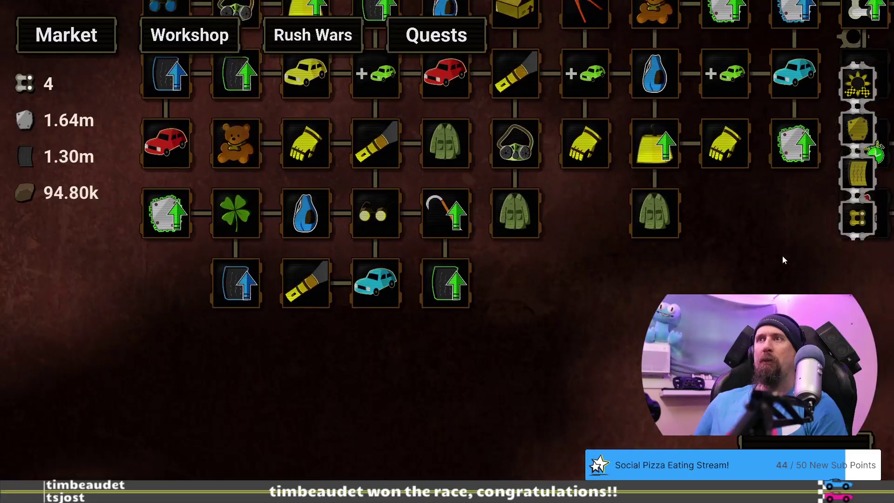
drag(714, 446, 399, 387)
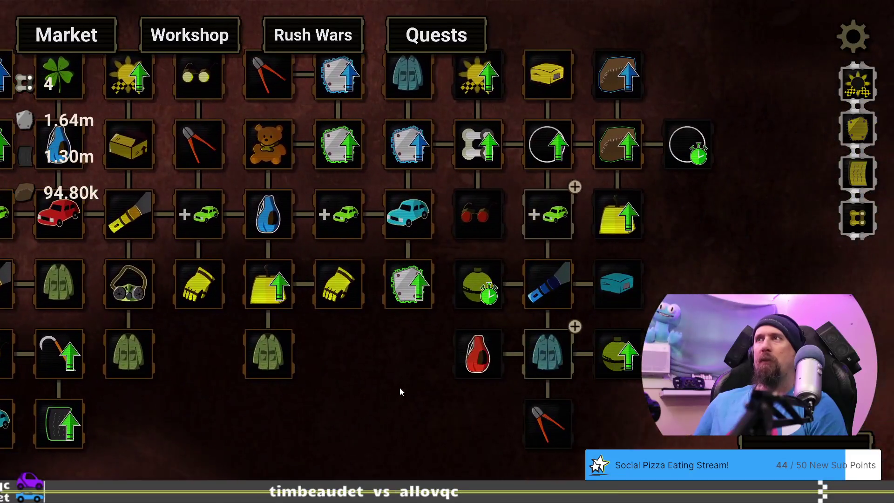
click(562, 347)
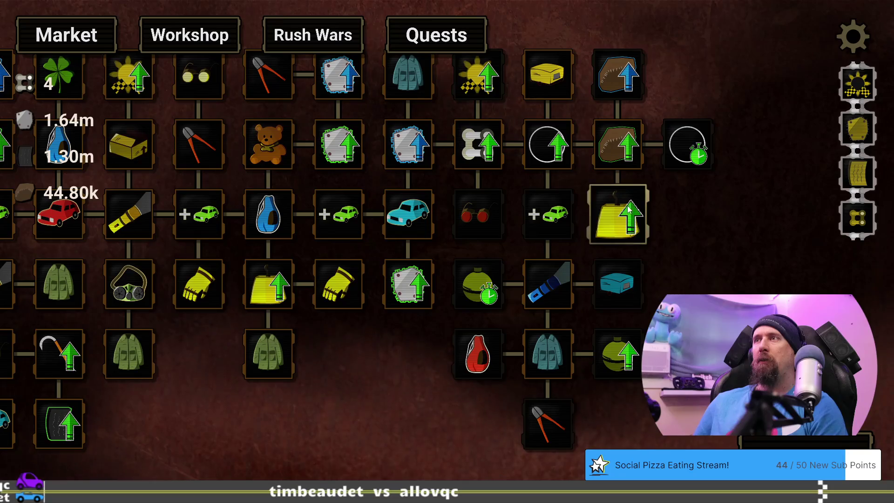
Pan the upgrade tree to inspect the Pristine Metal and Pristine Cloth upgrades
mouse_move(631, 215)
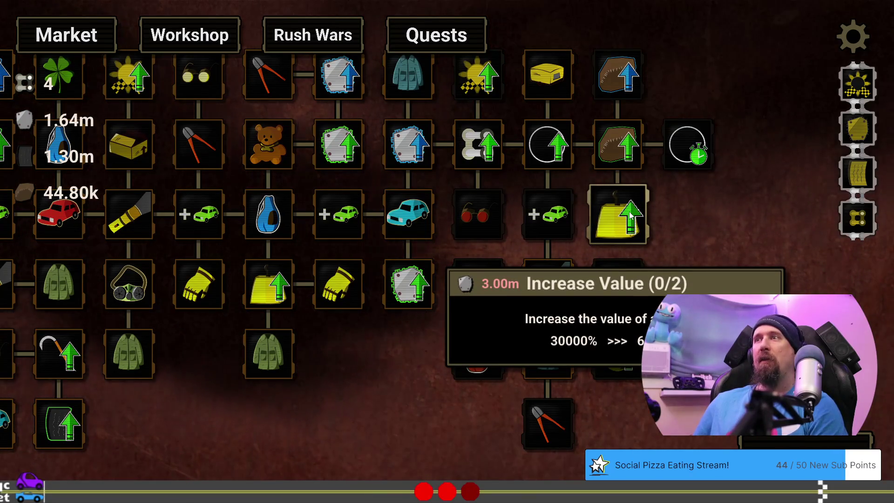
drag(410, 351, 584, 383)
drag(17, 113, 231, 138)
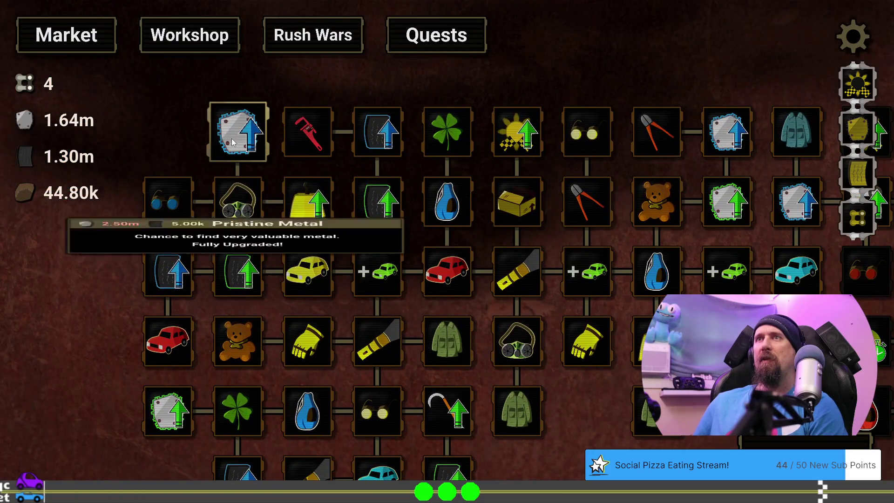
mouse_move(231, 138)
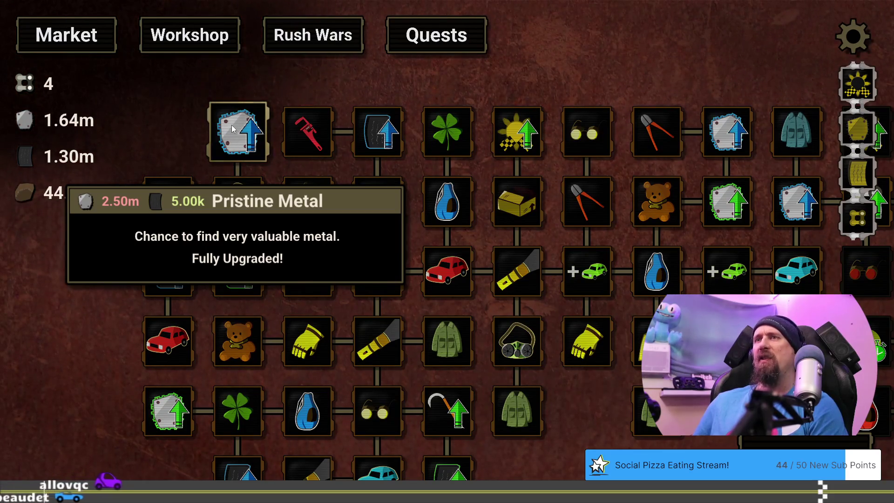
drag(791, 262, 406, 219)
drag(636, 220, 574, 219)
mouse_move(575, 220)
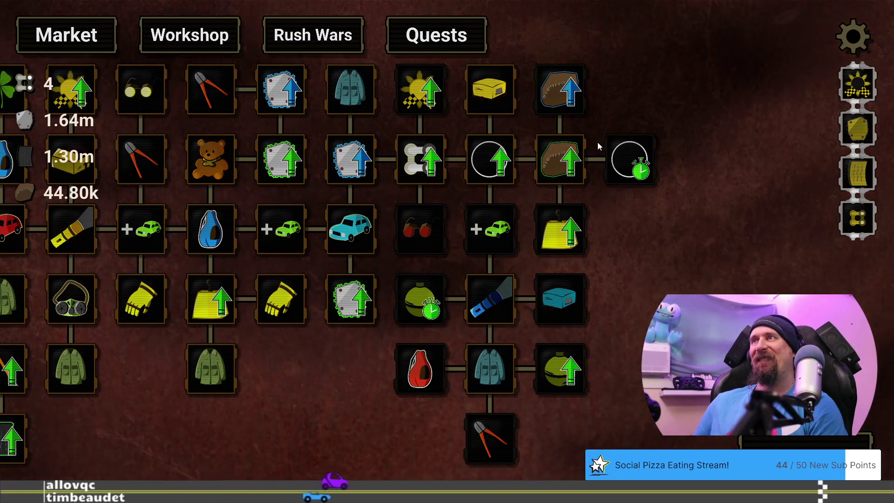
mouse_move(558, 101)
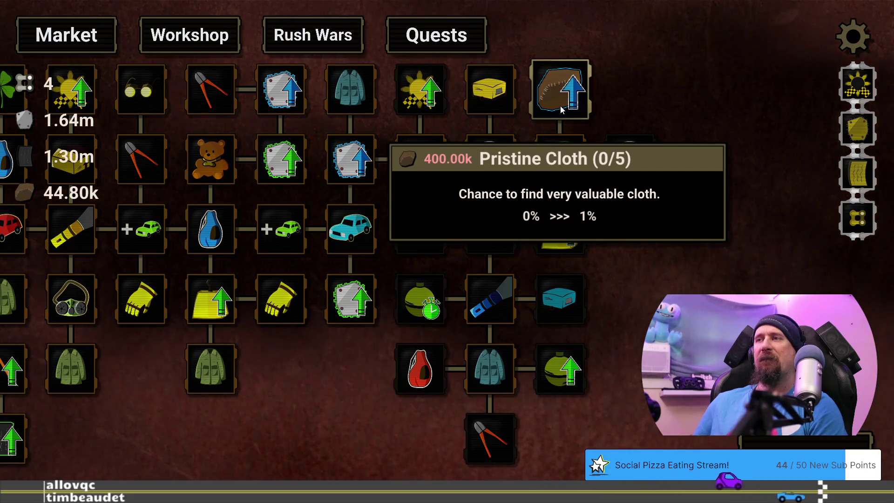
mouse_move(494, 366)
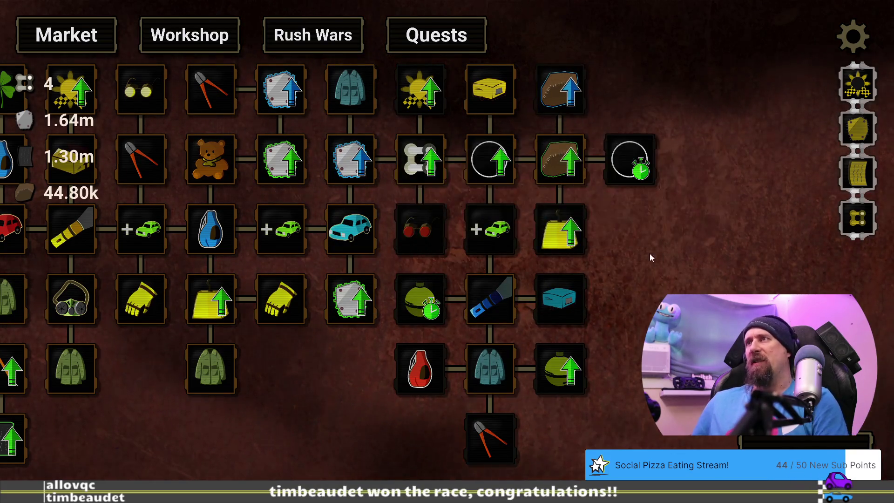
key(grave)
Use the 'editor' command to cut Pristine Cloth's CLOTH cost from 400000 to 80000, then exit the editor
text(editor)
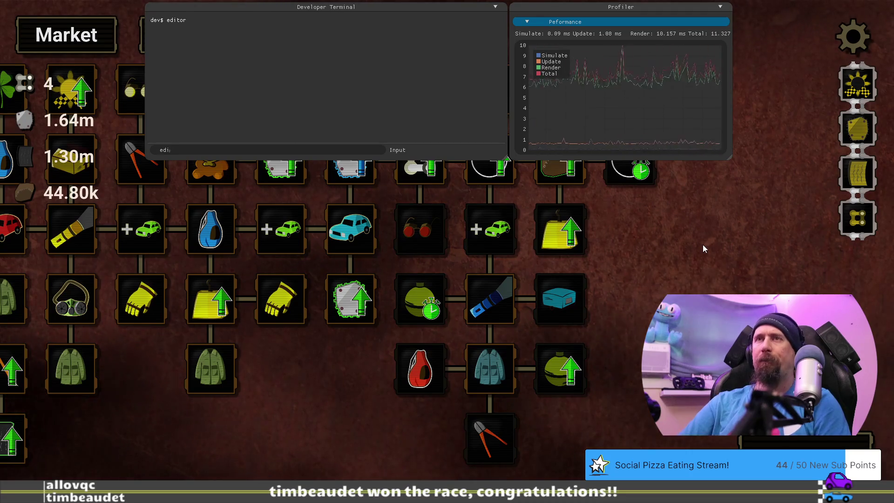
key(Return)
key(grave)
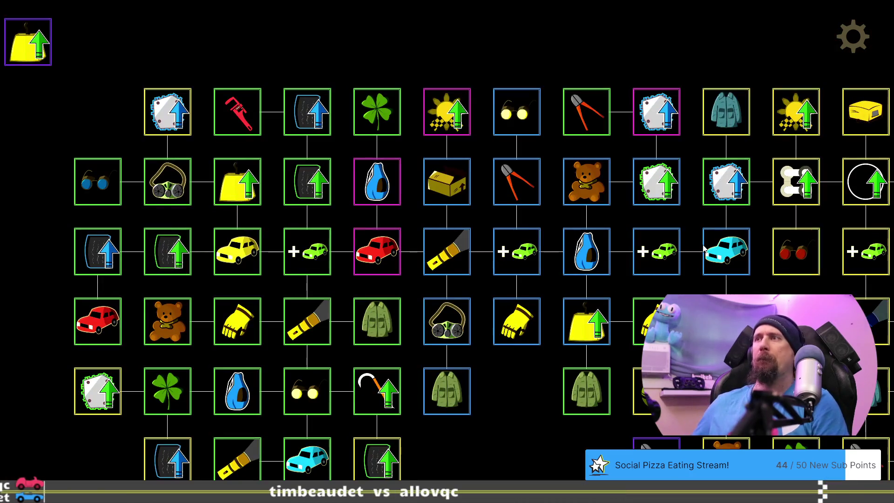
drag(527, 403, 51, 463)
drag(648, 239, 568, 195)
click(370, 104)
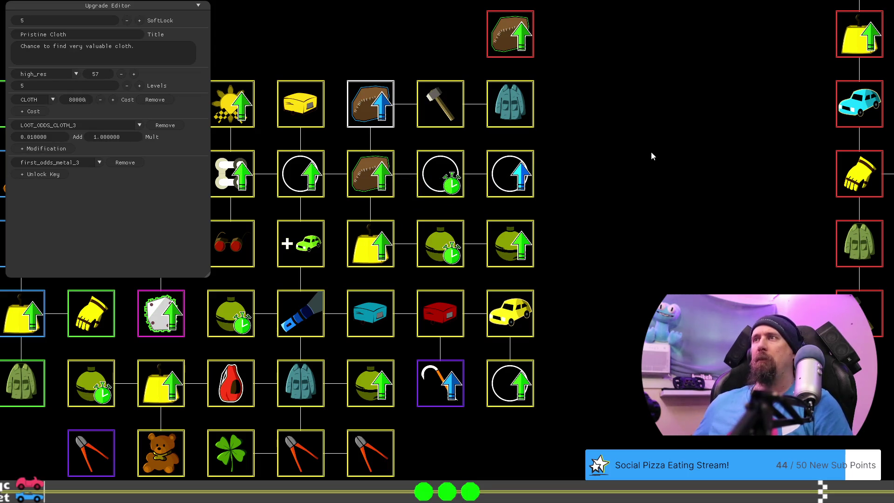
key(Escape)
drag(597, 329, 307, 362)
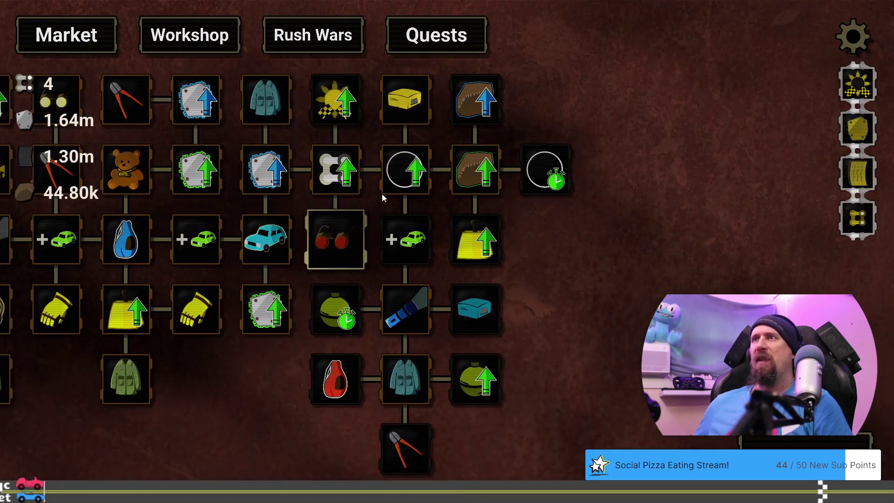
mouse_move(477, 175)
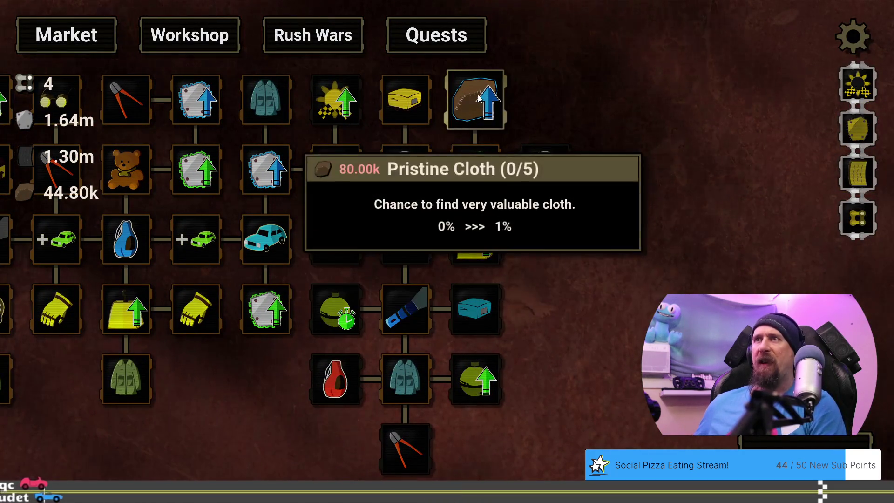
mouse_move(413, 303)
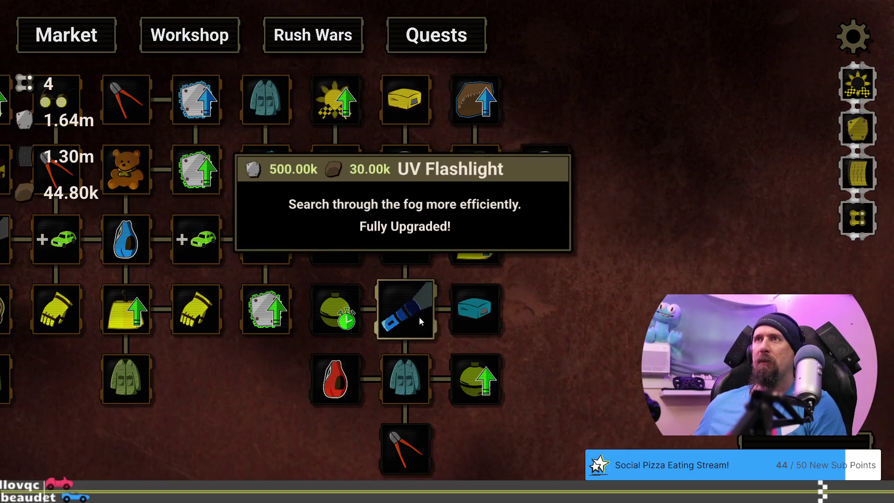
mouse_move(423, 322)
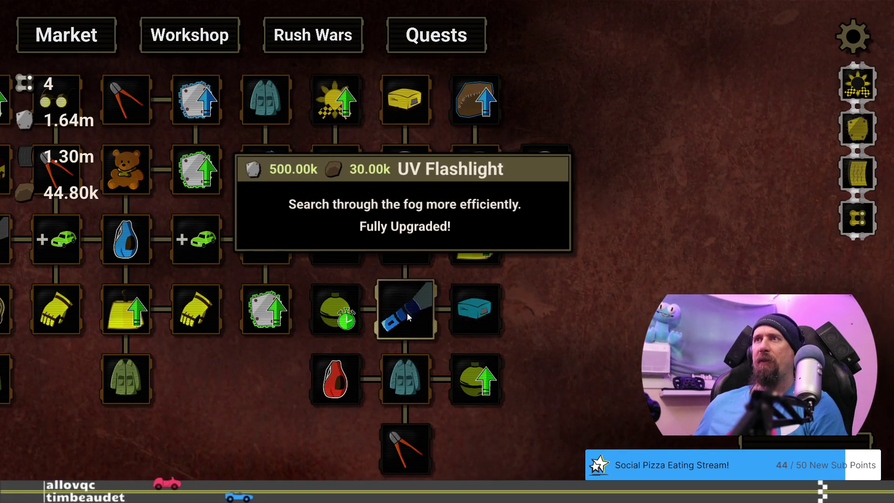
mouse_move(403, 248)
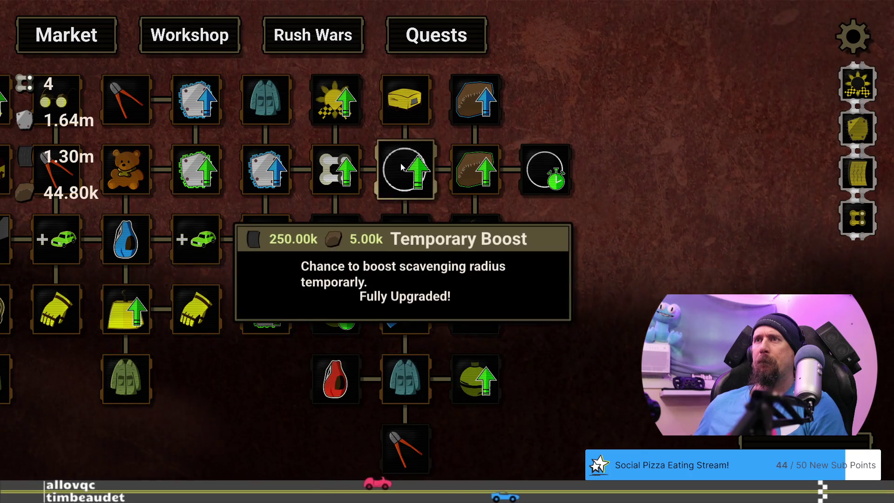
mouse_move(405, 171)
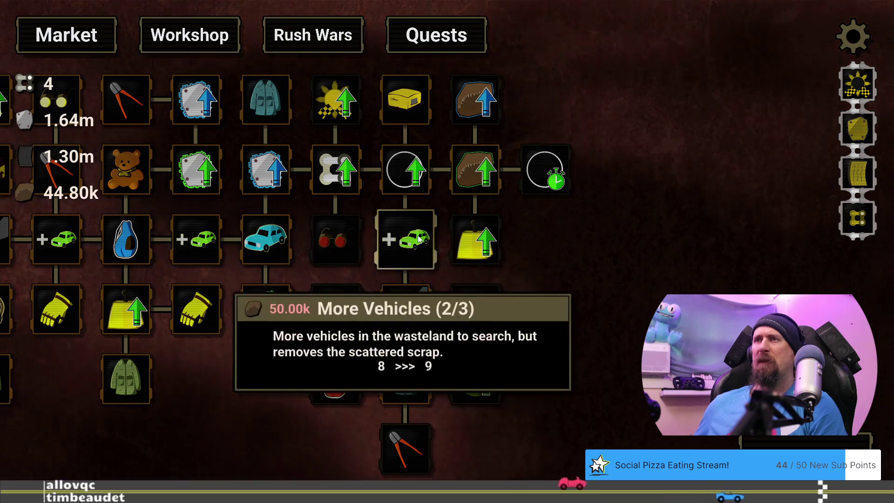
mouse_move(397, 89)
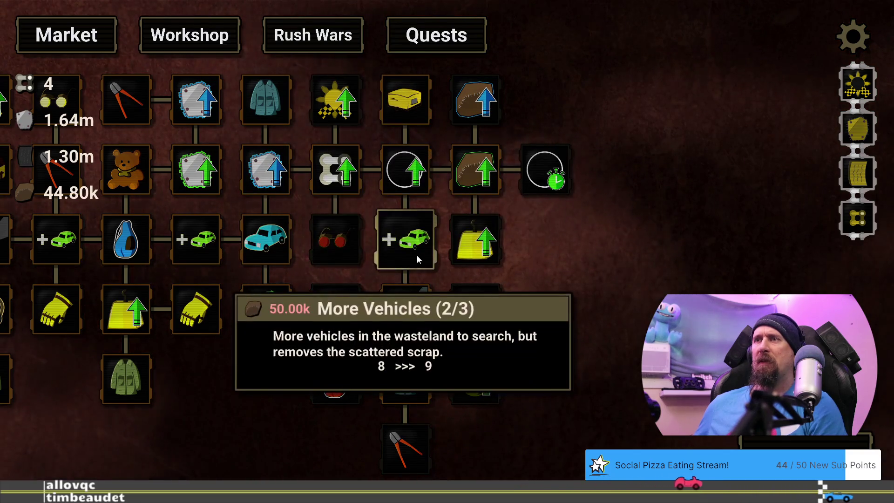
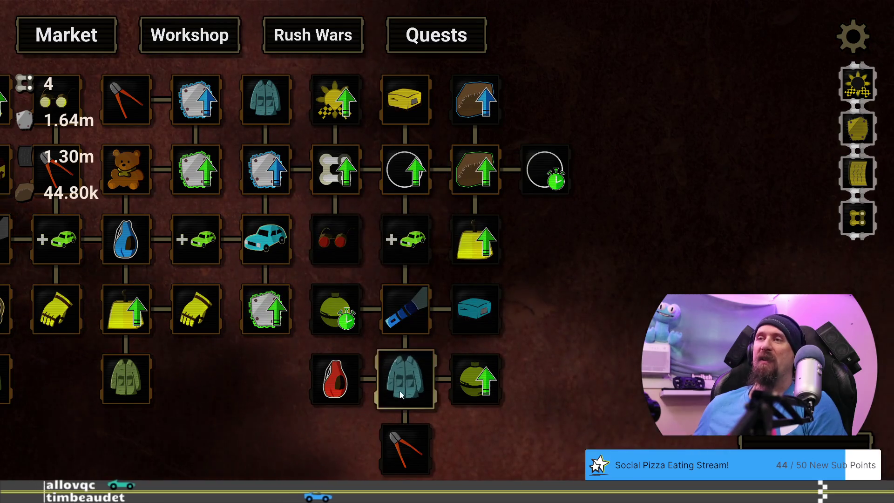
Run the 'editor' command in the developer terminal to open the upgrade editor grid
mouse_move(400, 392)
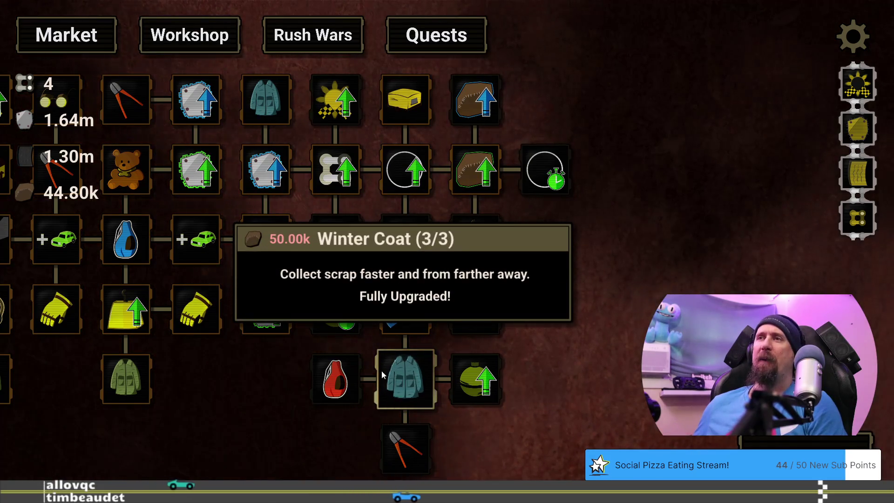
mouse_move(396, 368)
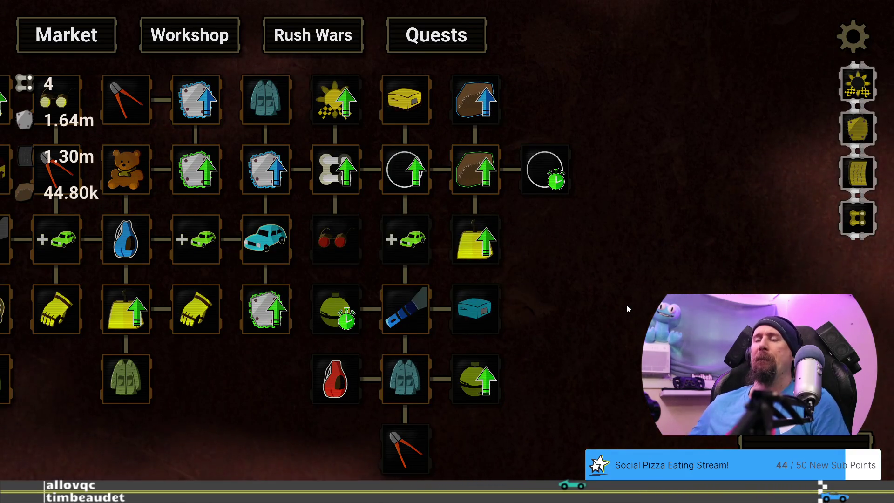
key(grave)
text(editor)
key(Return)
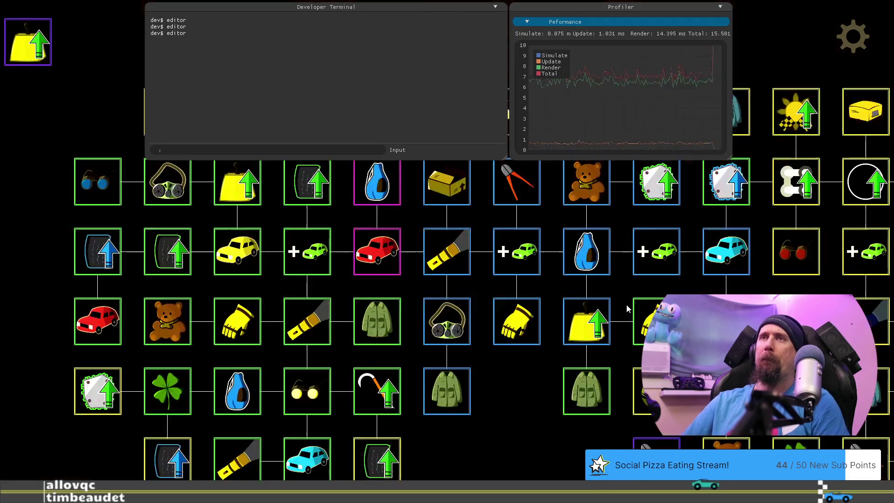
Give Winter Coat 1 level costing 150000 cloth, +27 looting radius and +24 looting speed, then exit
key(grave)
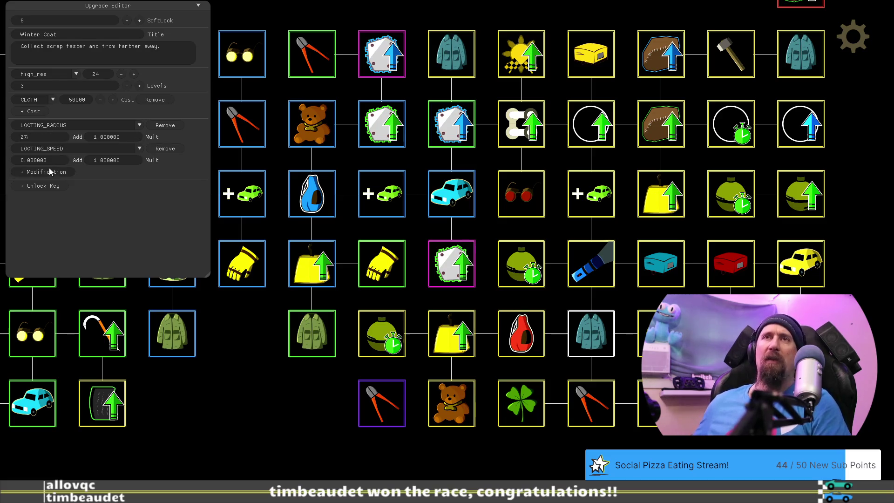
text(4)
key(Return)
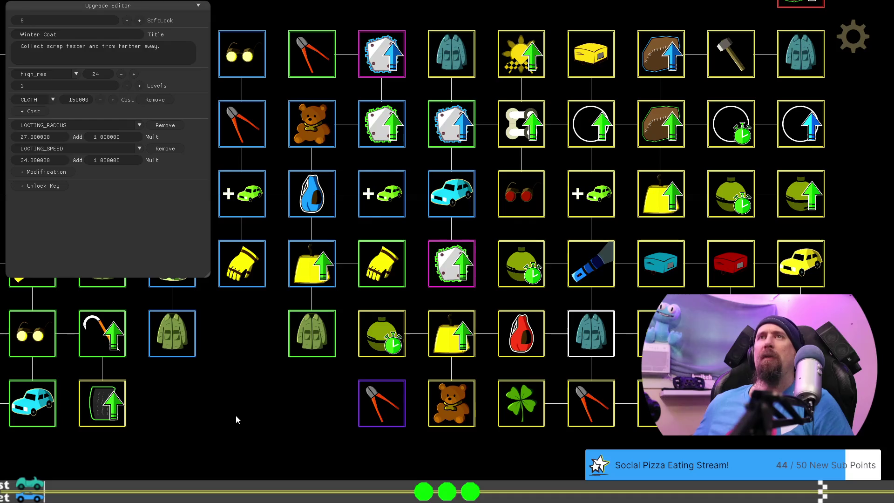
key(grave)
key(grave)
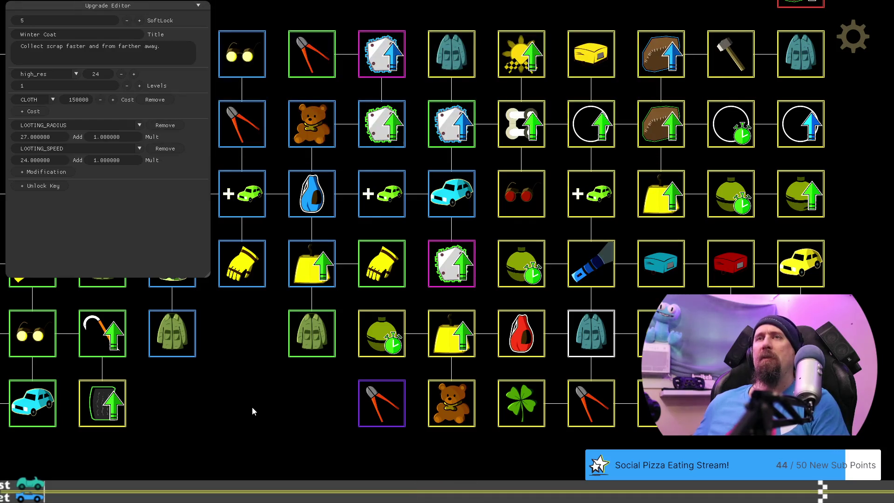
key(Escape)
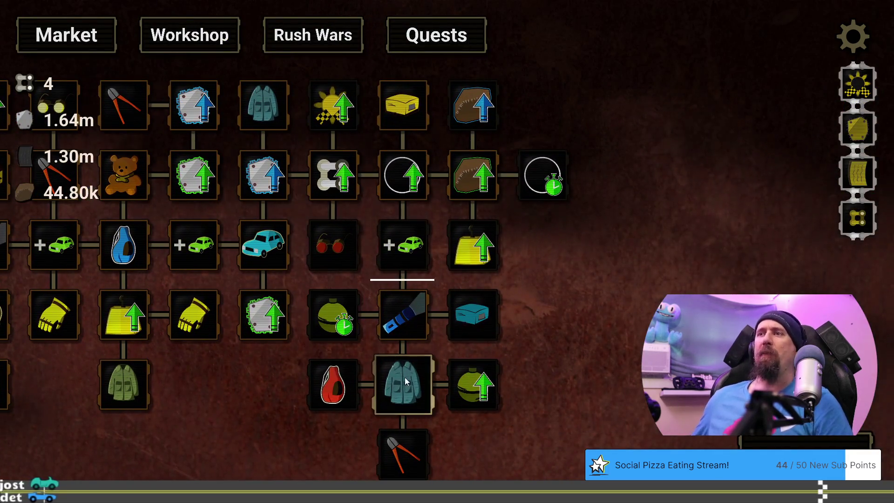
Confirm the Winter Coat (150.00k) and Pristine Cloth (80.00k) tooltip prices, then quit the game
mouse_move(405, 377)
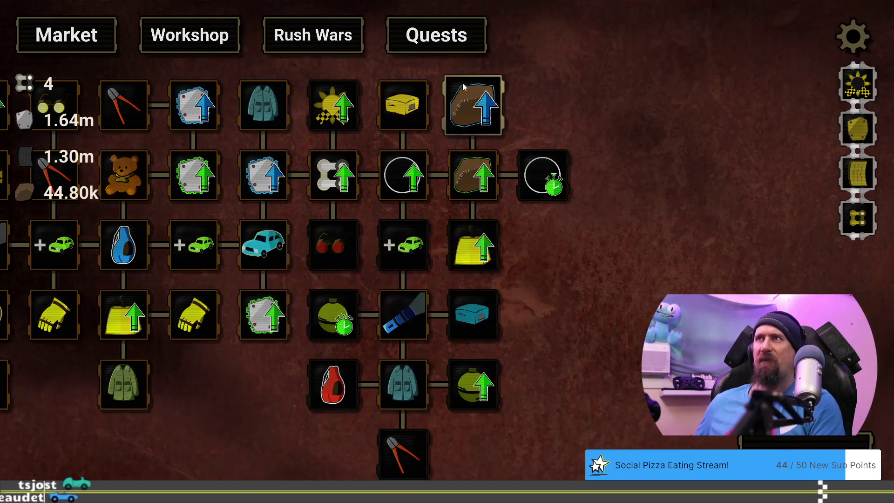
mouse_move(468, 94)
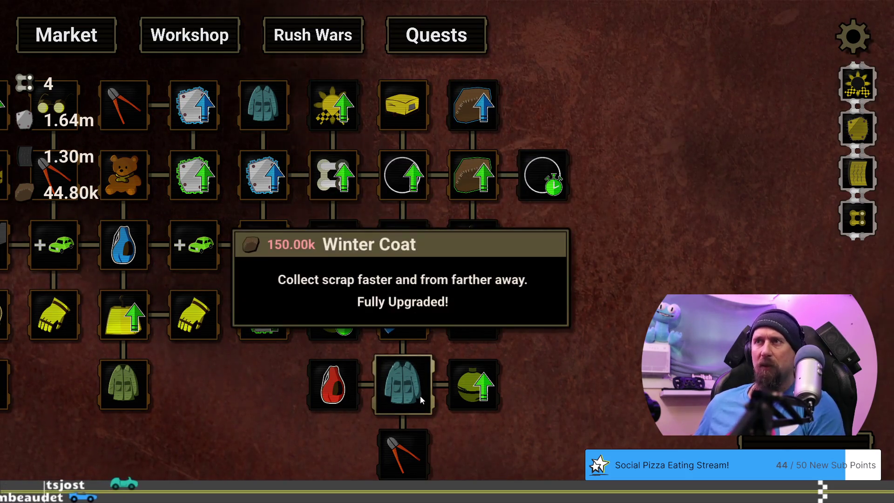
mouse_move(208, 407)
mouse_down()
mouse_move(220, 369)
mouse_move(216, 389)
mouse_move(241, 397)
mouse_up()
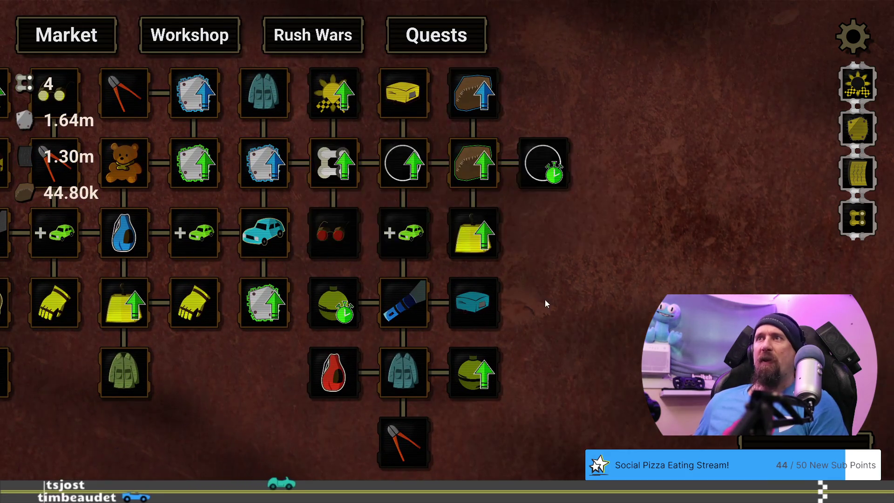
mouse_move(540, 318)
mouse_down()
mouse_move(632, 345)
mouse_move(671, 328)
mouse_up()
key(Escape)
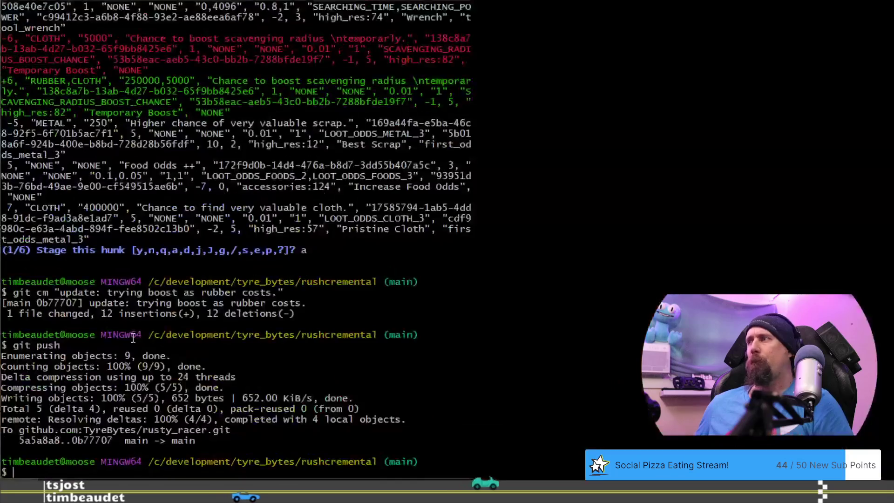
Interactively stage the Pristine Cloth and Winter Coat price hunks with git add -p
text(it)
key(BackSpace)
key(BackSpace)
key(BackSpace)
text(g)
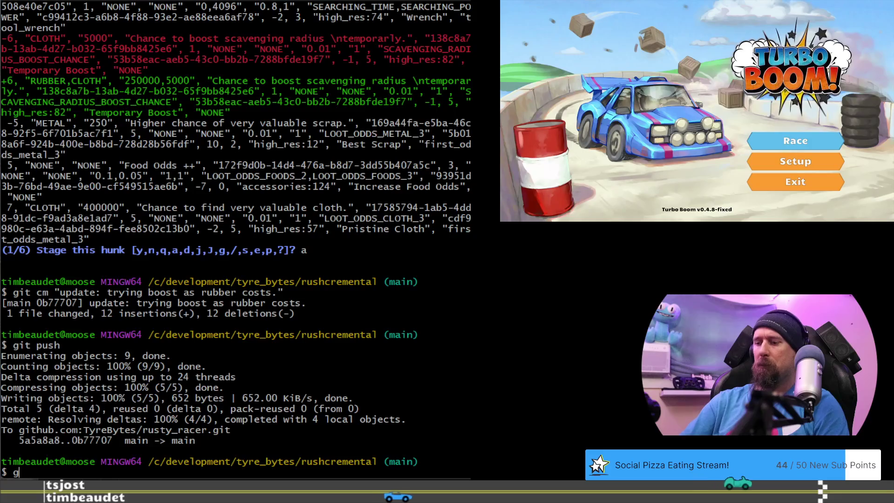
text(uiap)
key(Return)
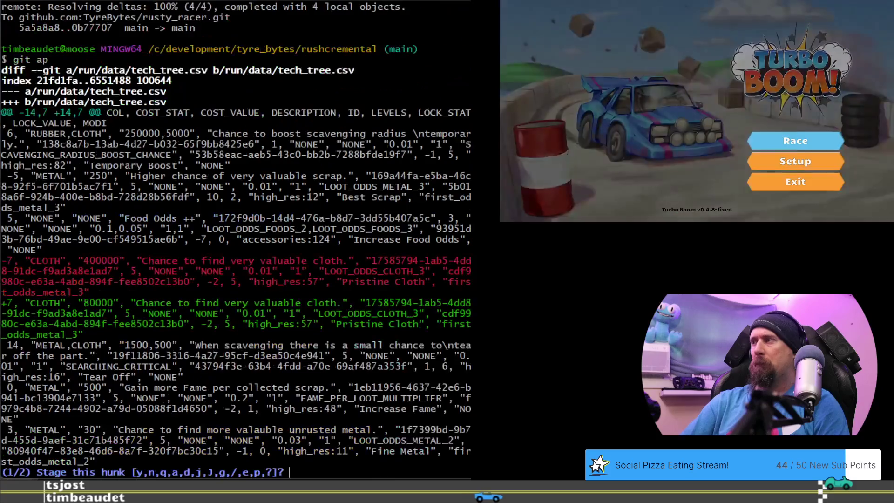
text(y)
key(Return)
text(a)
key(Return)
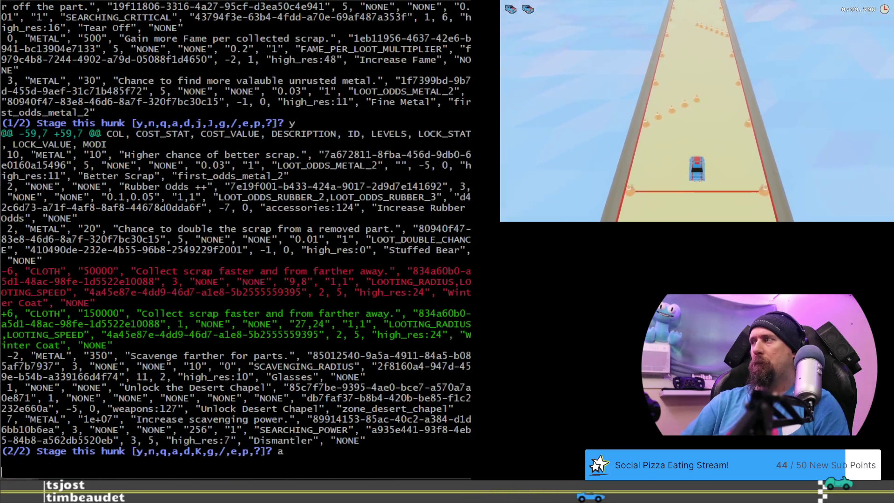
Commit the staged changes as "update: tundra tree price adjust."
text(gic)
key(BackSpace)
key(BackSpace)
text(t)
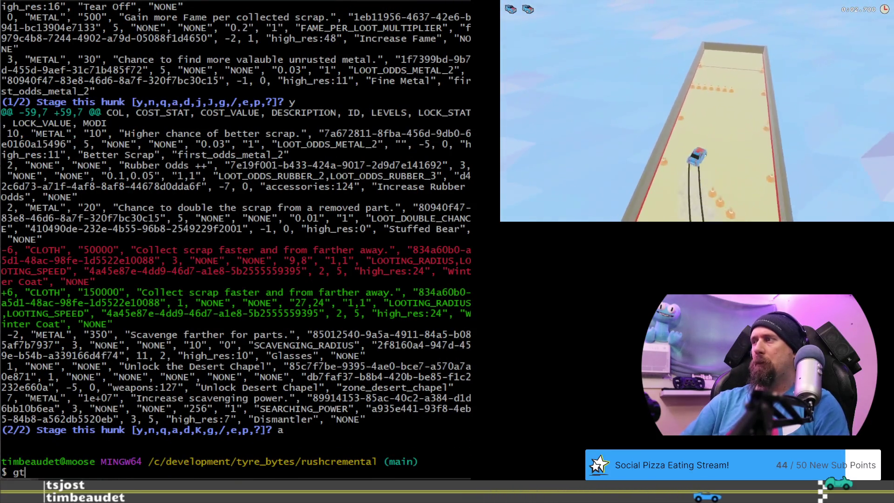
text( cm "up)
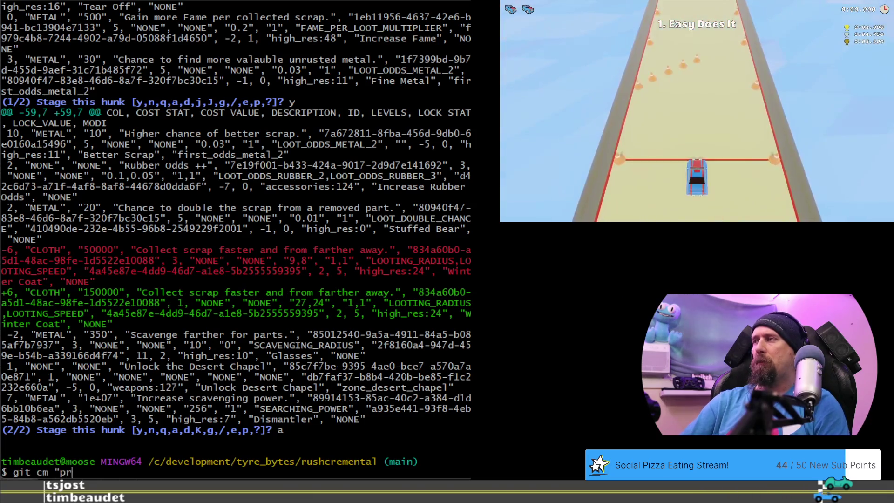
text(date: t)
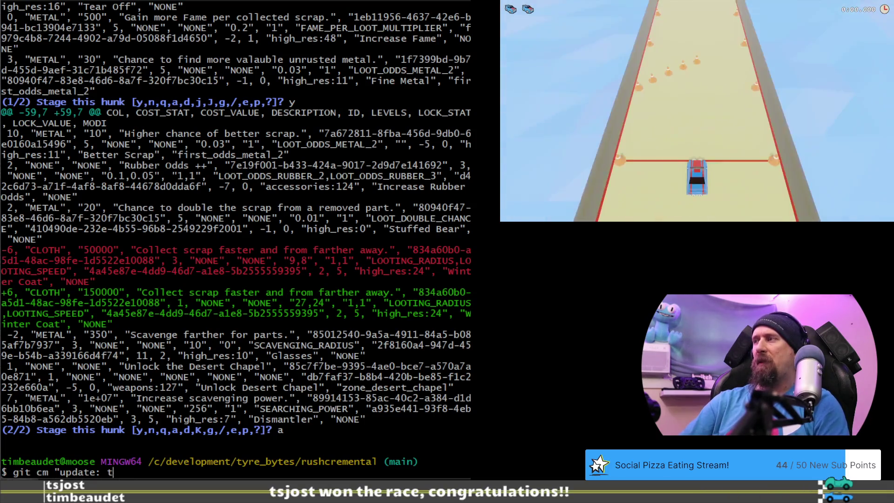
text(undra tree )
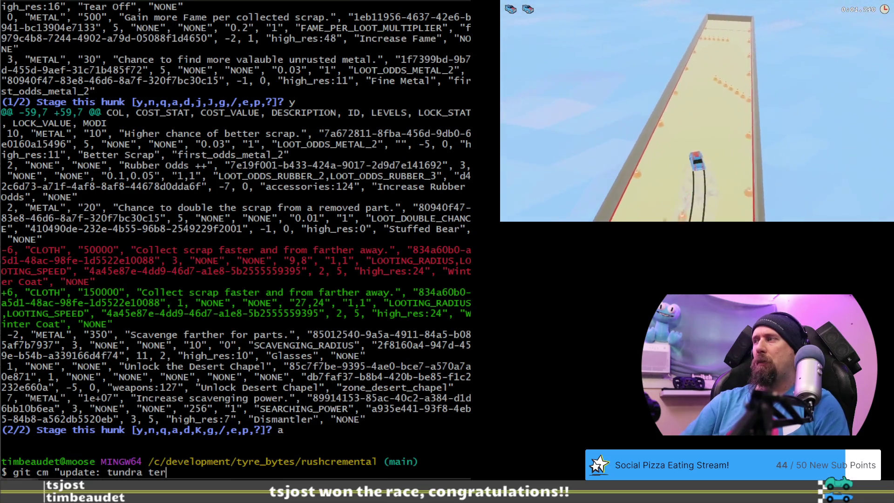
text(price adjust.")
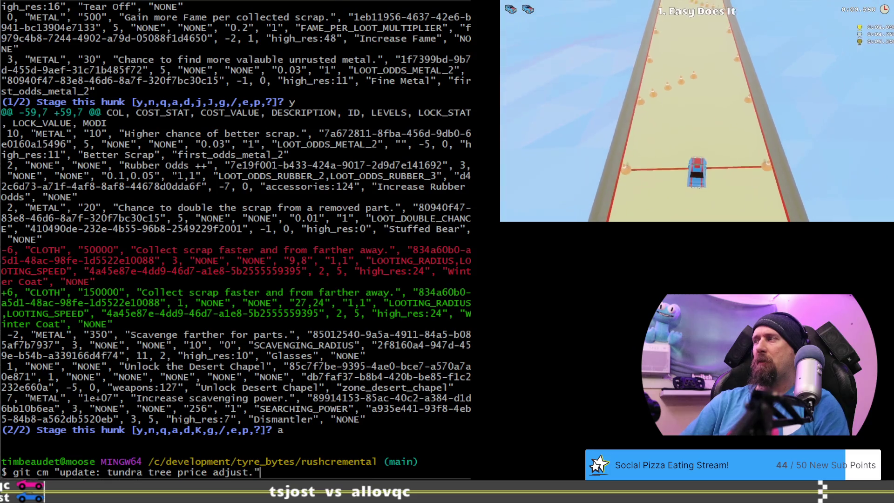
key(Return)
Push, pull with rebase onto the remote, review the commit log, and push again
text(git push)
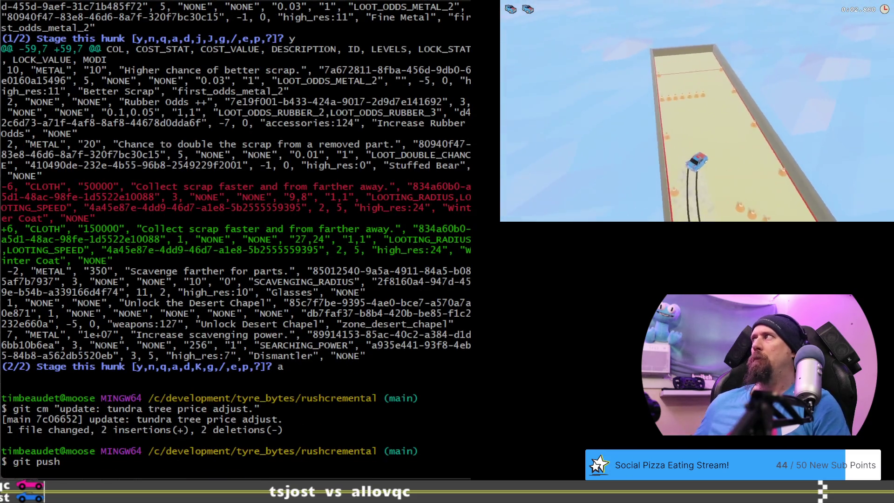
key(Return)
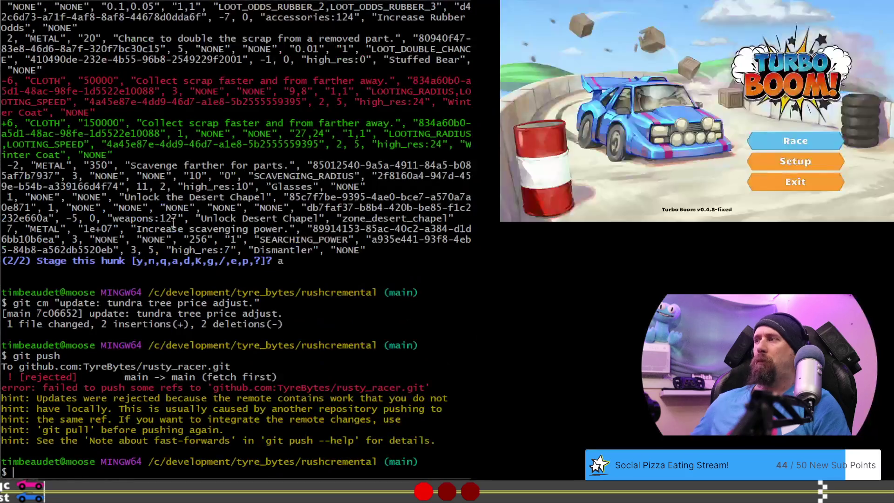
text(git prp)
key(Return)
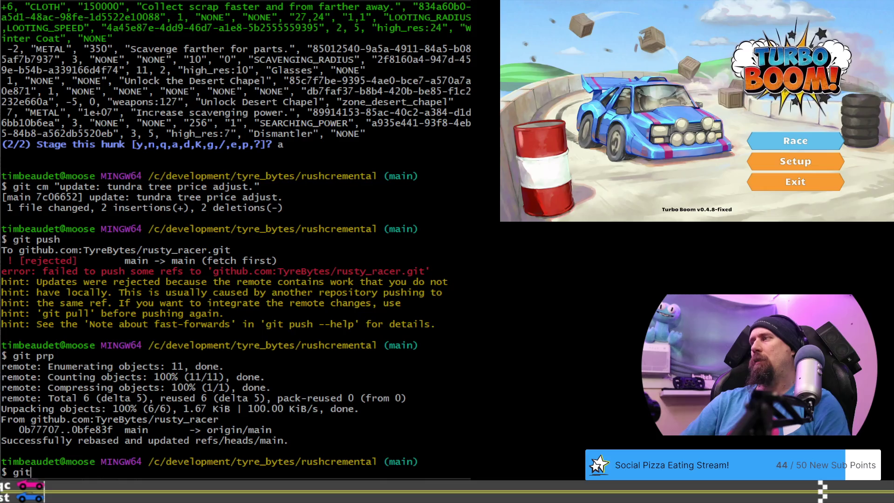
text(lg)
key(Return)
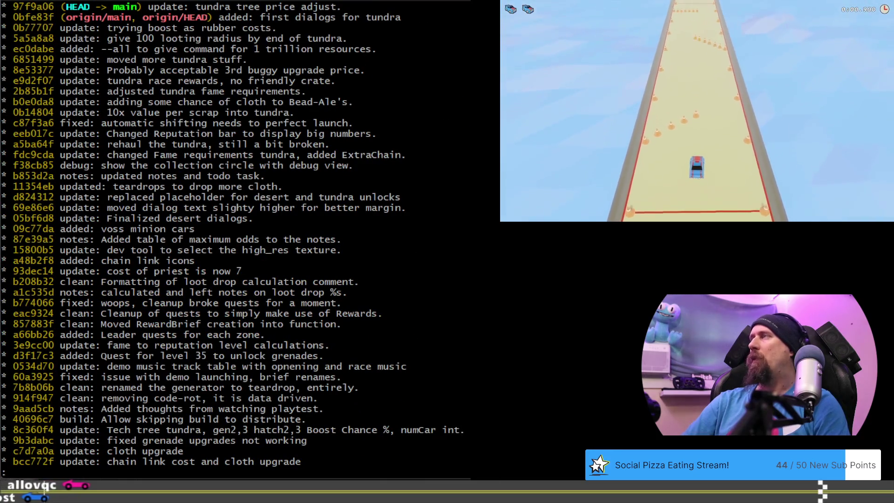
text(qgit push)
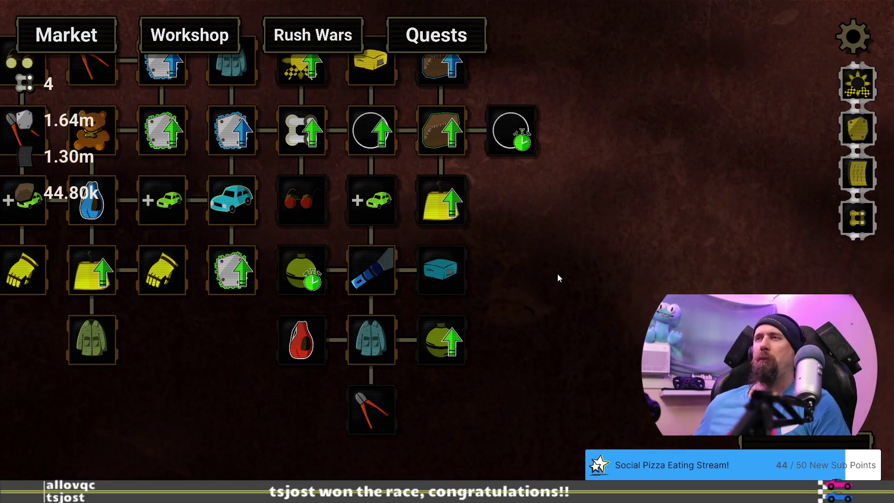
Loot the wrecked cars for scrap through a tundra run earning 418.05k fame, then return to Market
drag(605, 250, 778, 279)
drag(423, 379, 314, 343)
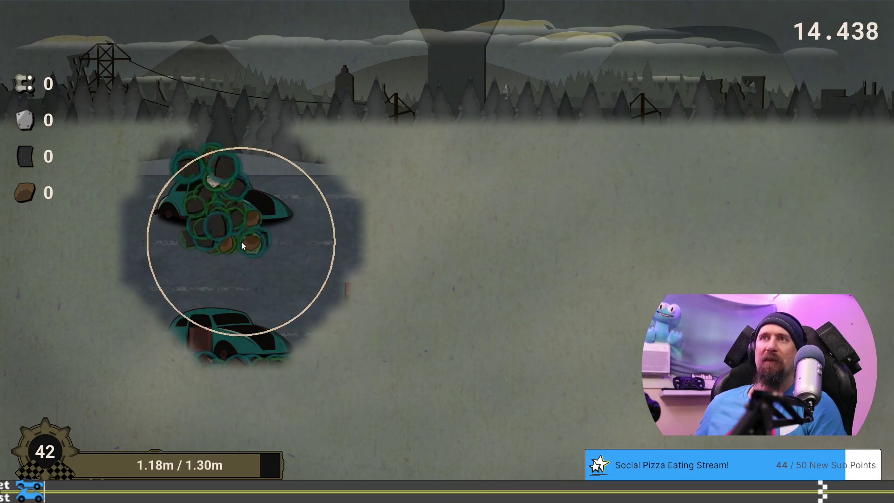
click(241, 241)
click(197, 373)
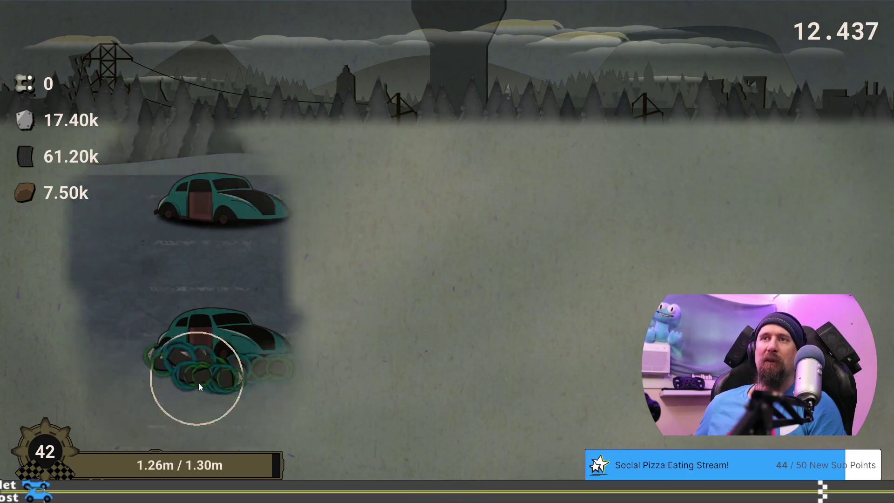
click(435, 272)
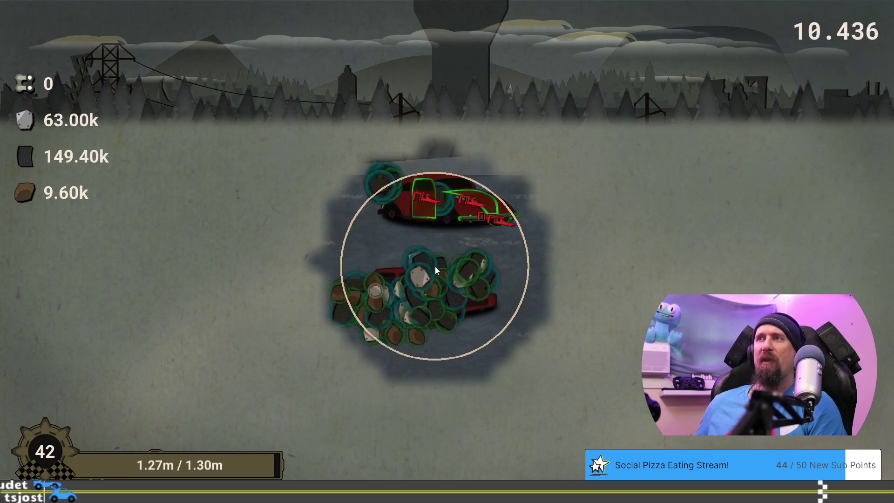
click(507, 228)
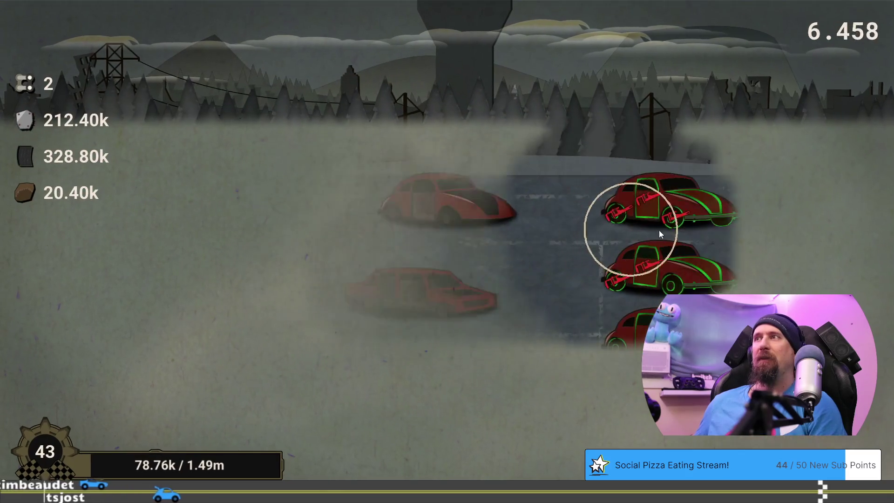
click(673, 232)
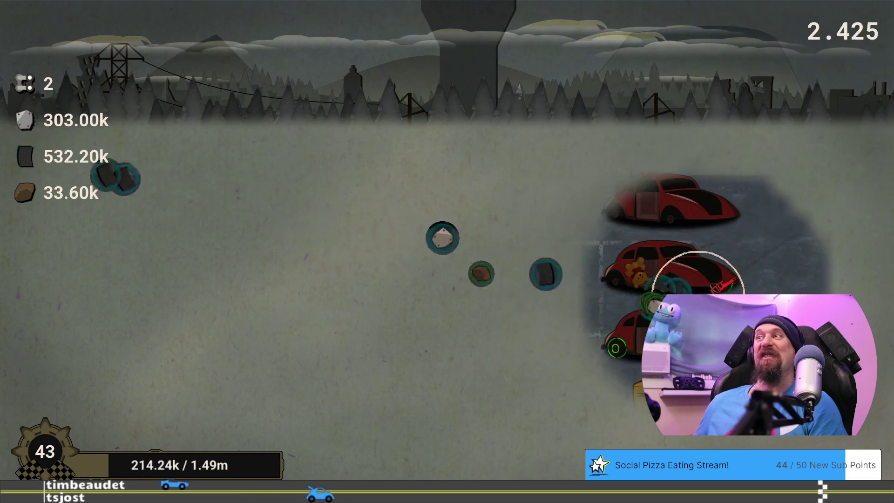
click(629, 340)
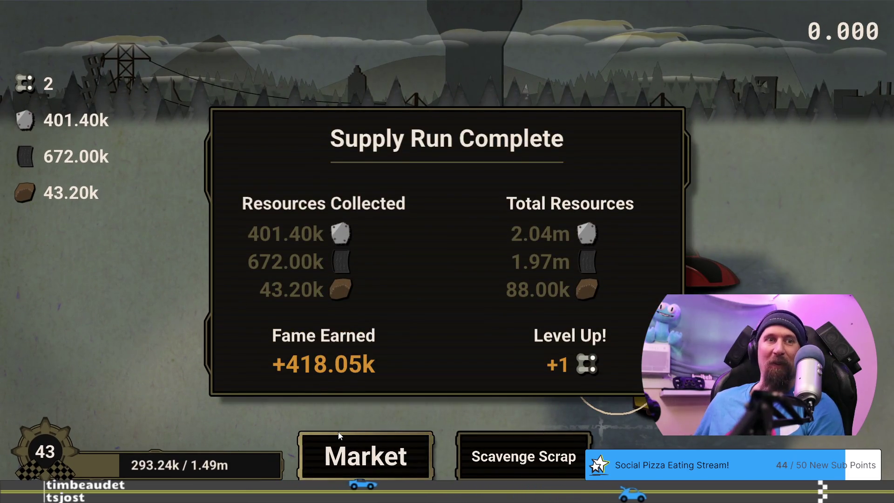
click(366, 461)
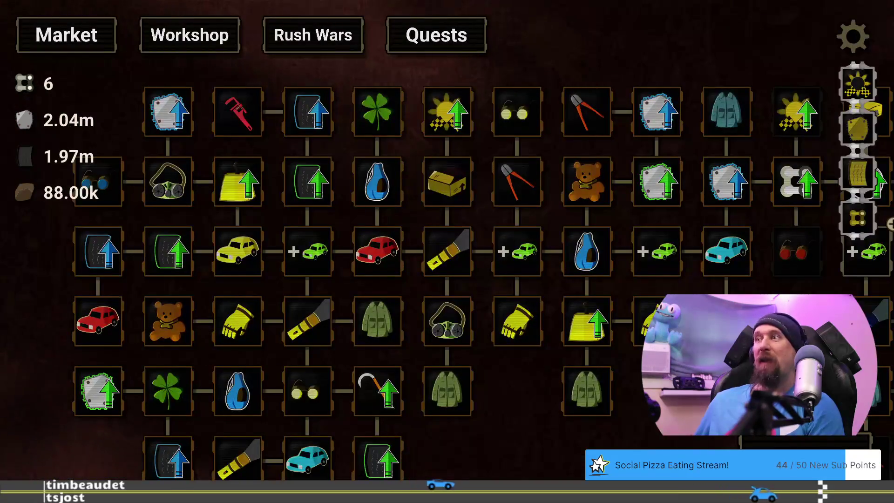
Load the tundra_start save from the developer terminal, play the run out, and quit to the title
drag(353, 404, 300, 404)
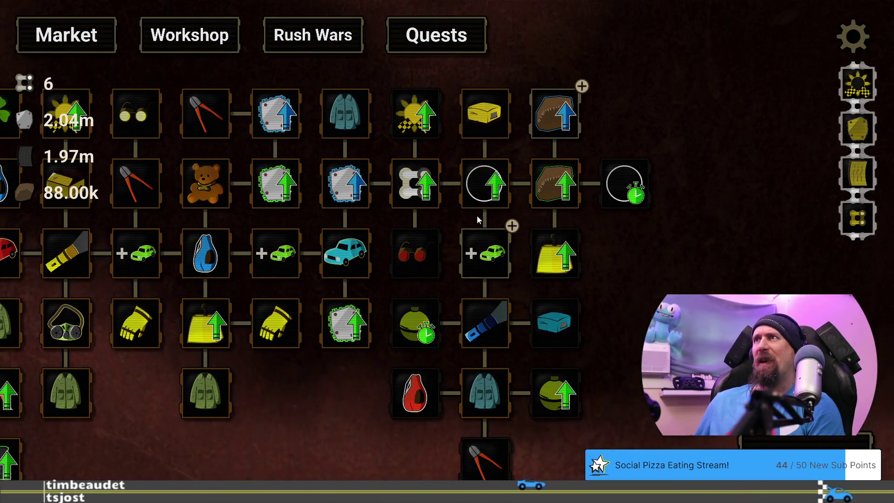
mouse_move(562, 120)
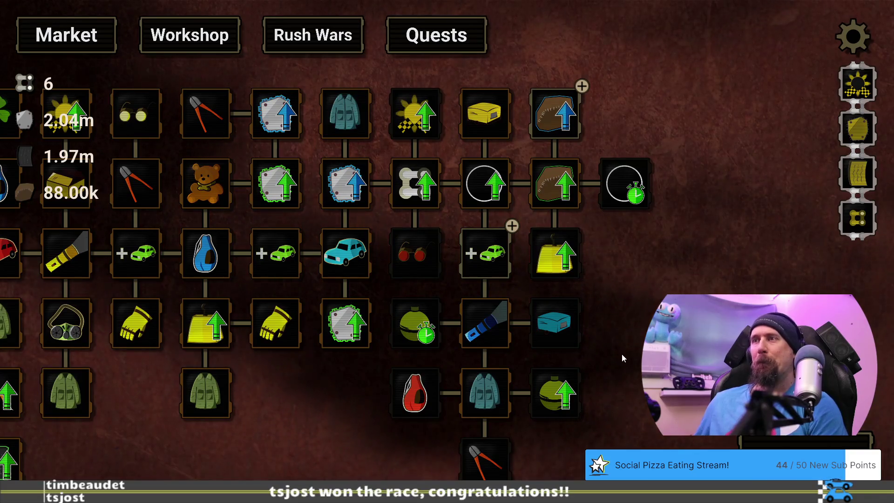
mouse_move(485, 266)
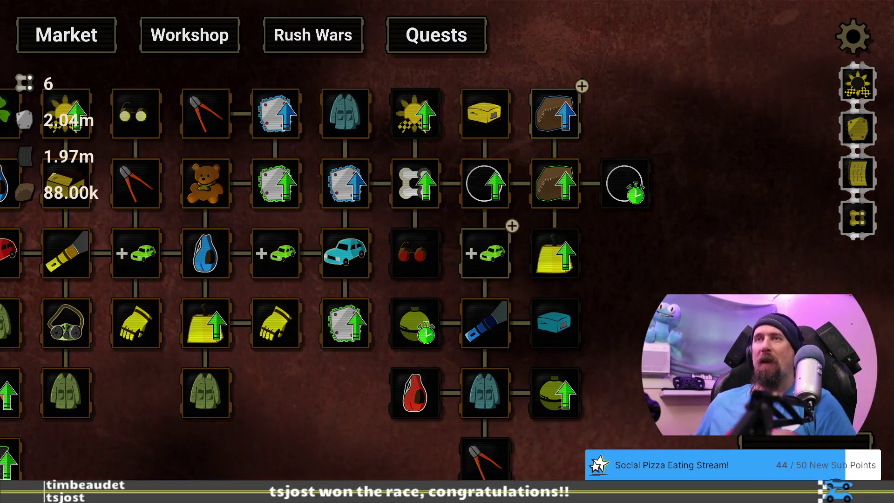
key(grave)
text(load tundra_start)
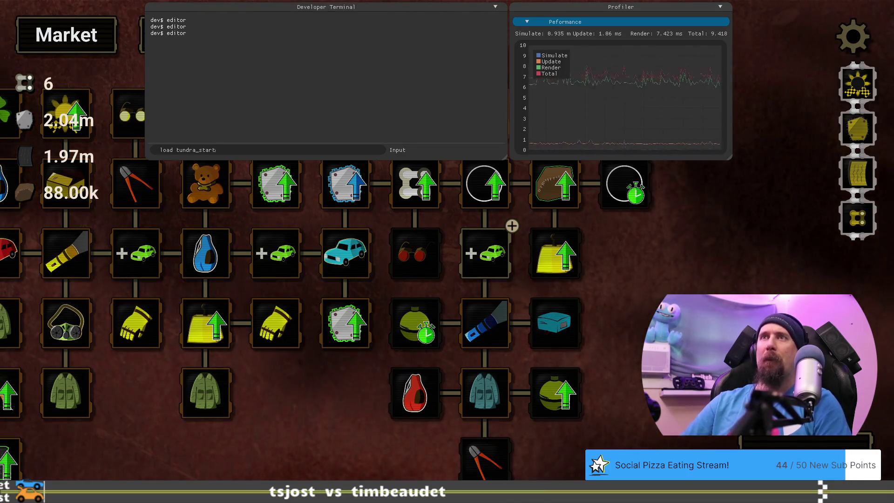
key(Return)
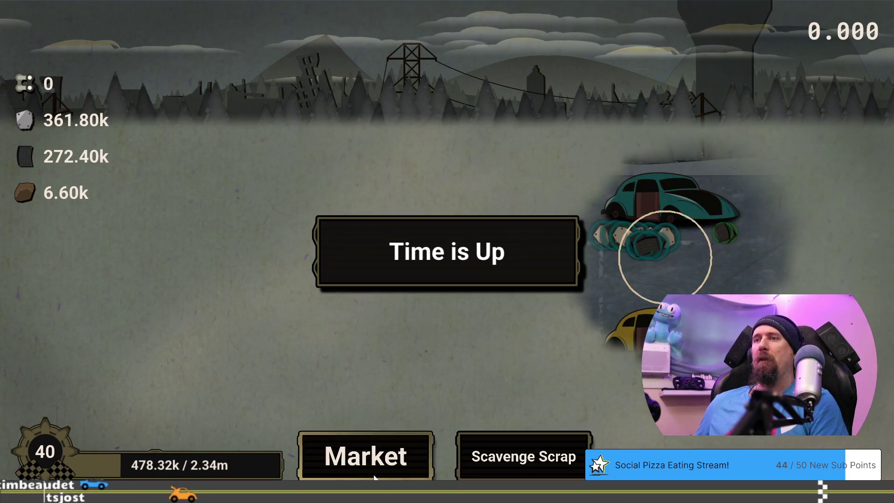
click(371, 472)
key(Escape)
key(Escape)
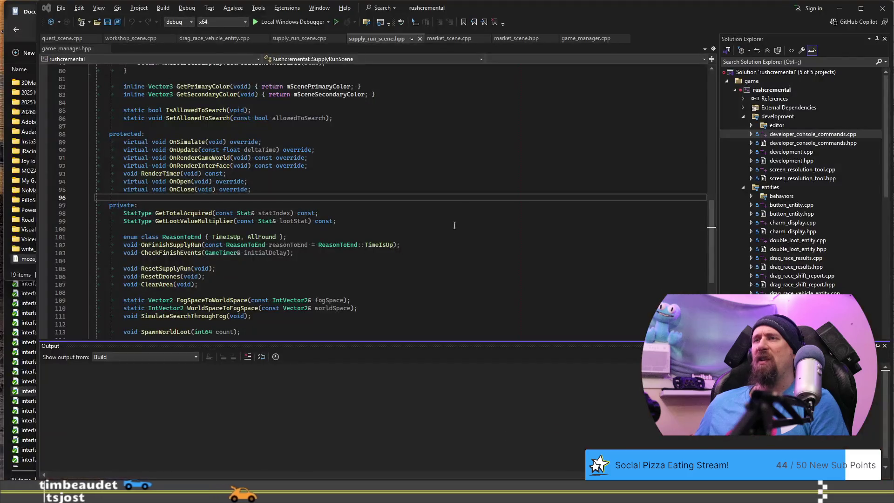
Rebuild the Rushcremental solution, launch it with the debugger, and load Profile 1's upgrade tree
click(441, 197)
key(ctrl+shift+b)
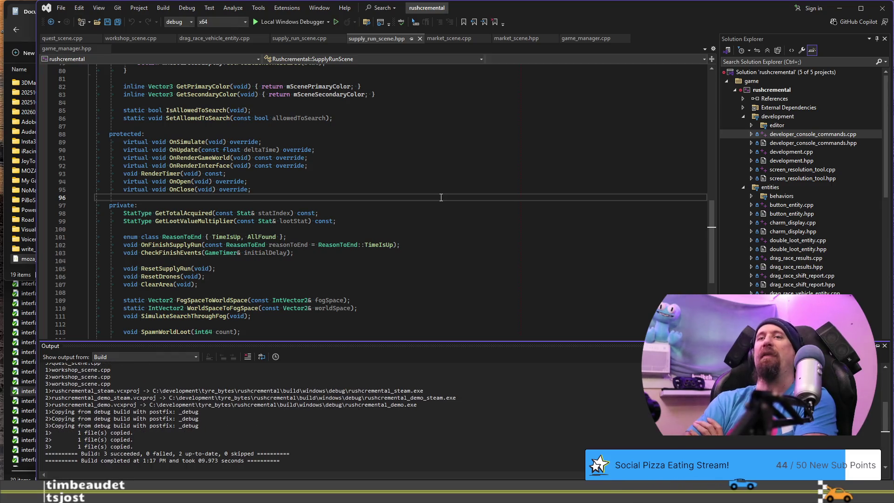
key(F5)
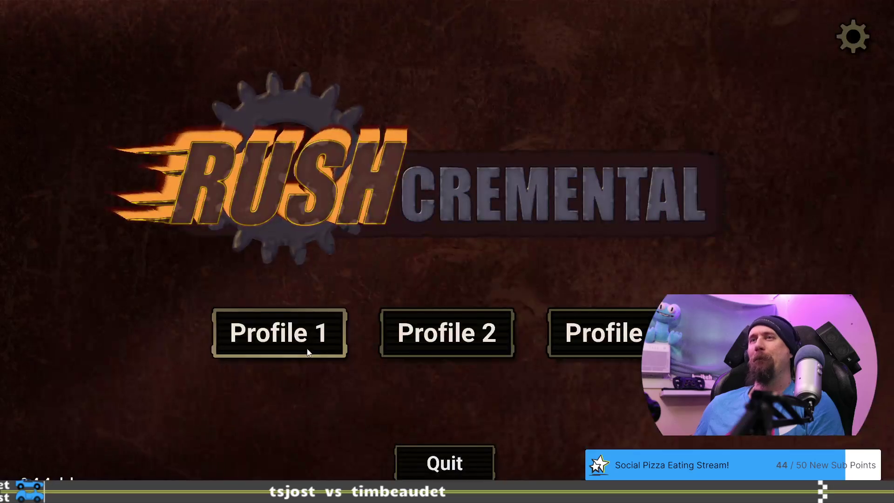
click(307, 333)
drag(762, 387, 554, 414)
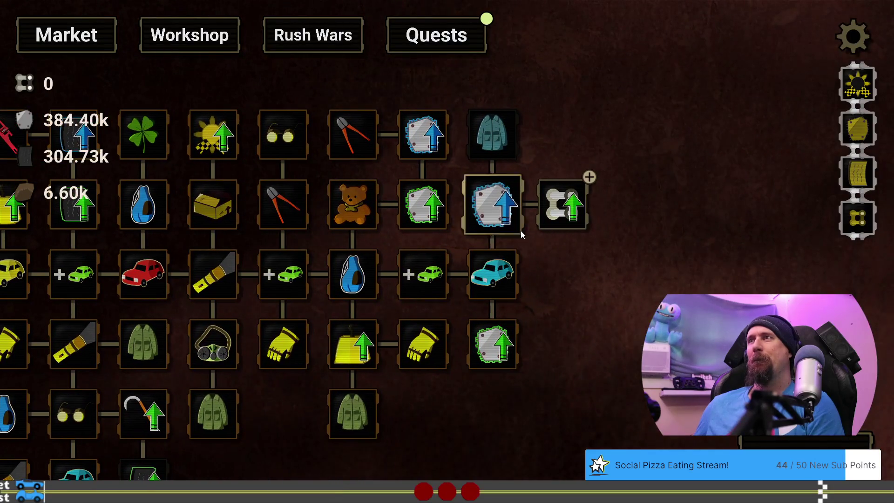
Load tundra_start via the developer terminal, play the run until time is up, then return to Market
drag(553, 339, 679, 295)
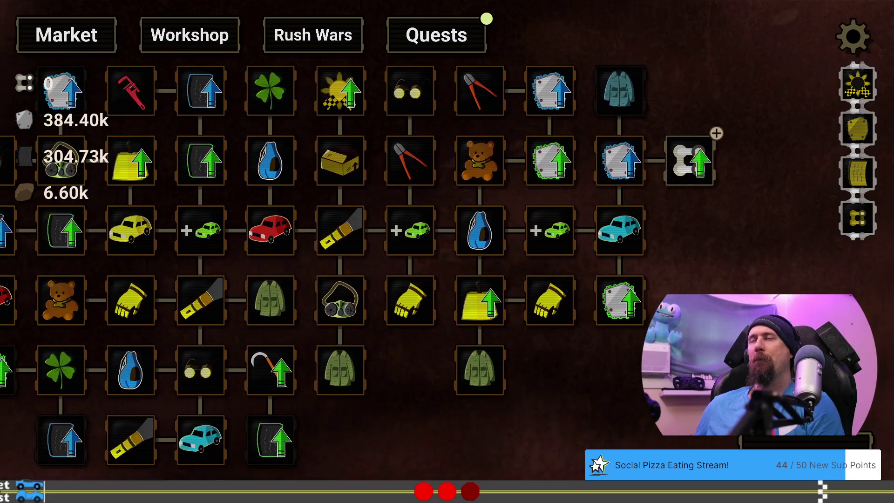
key(grave)
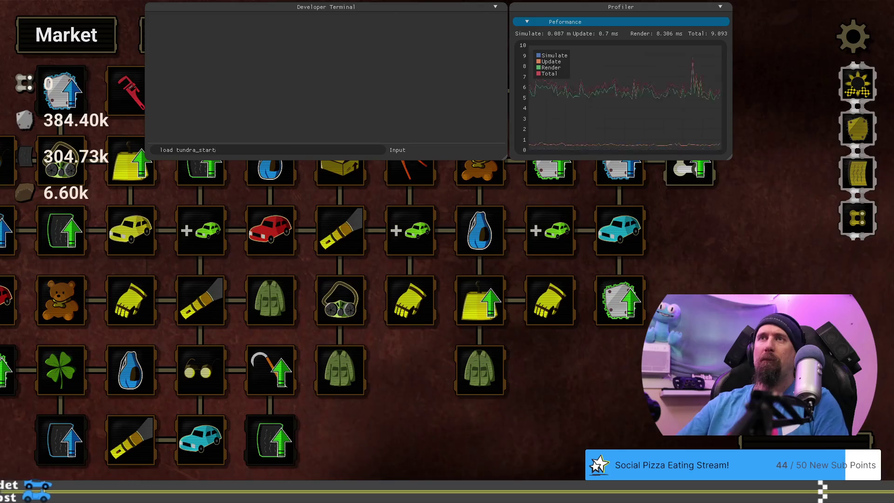
key(Return)
key(grave)
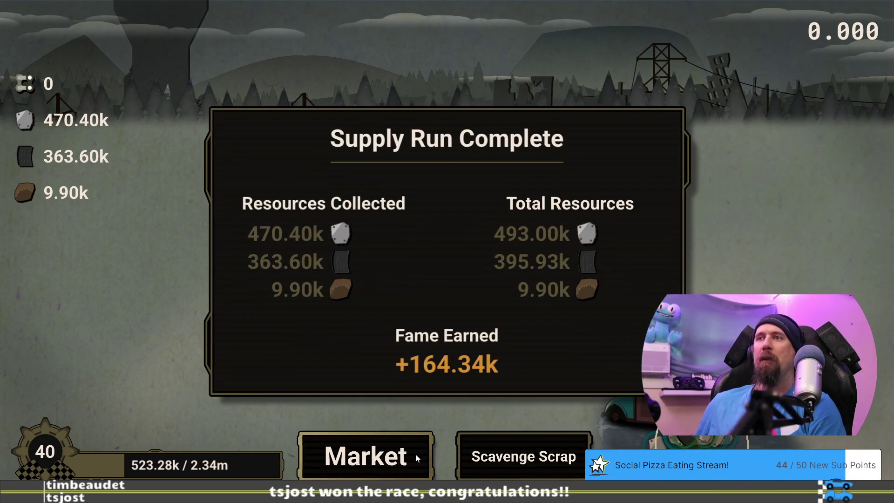
click(415, 454)
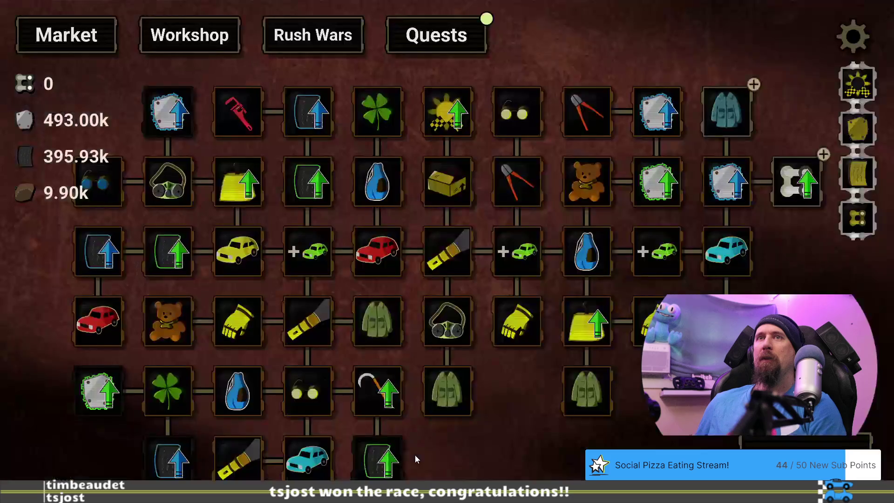
Claim the Explore the Tundra quest reward and go back to the market upgrade tree
click(474, 50)
scroll(535, 239, down, 10)
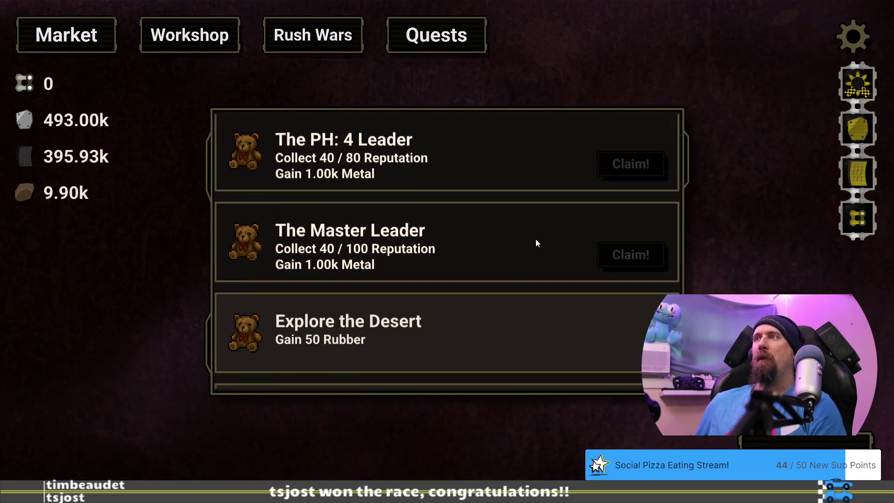
click(628, 253)
click(474, 352)
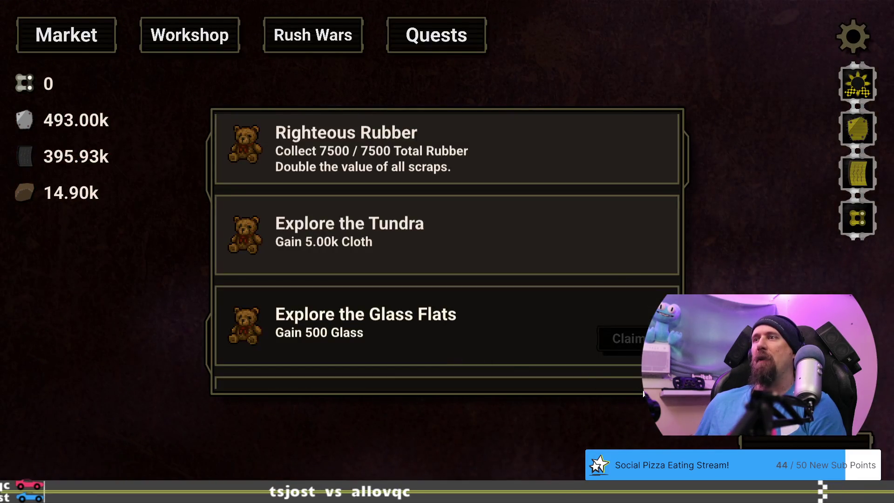
click(86, 29)
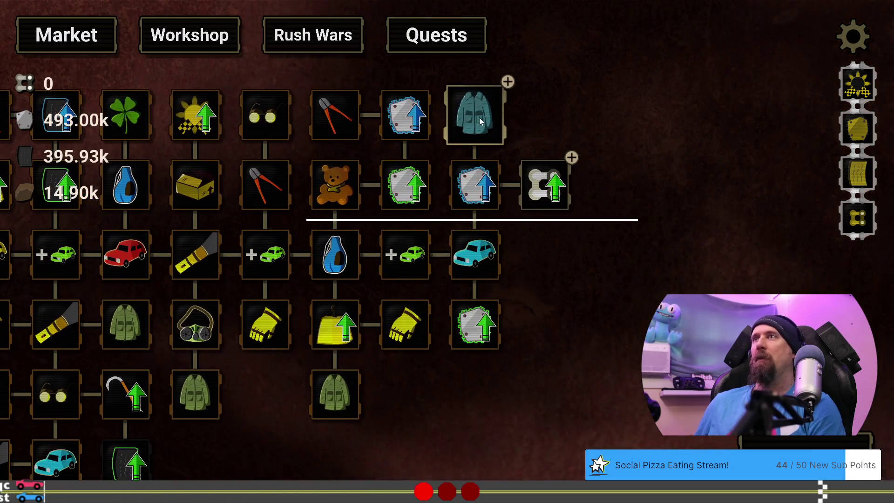
Buy the Chain Master upgrade
mouse_move(540, 187)
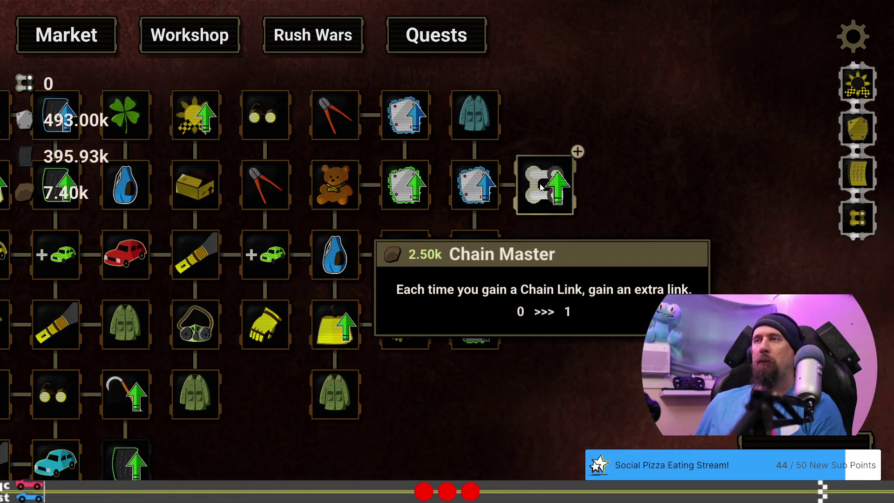
click(541, 187)
mouse_move(612, 188)
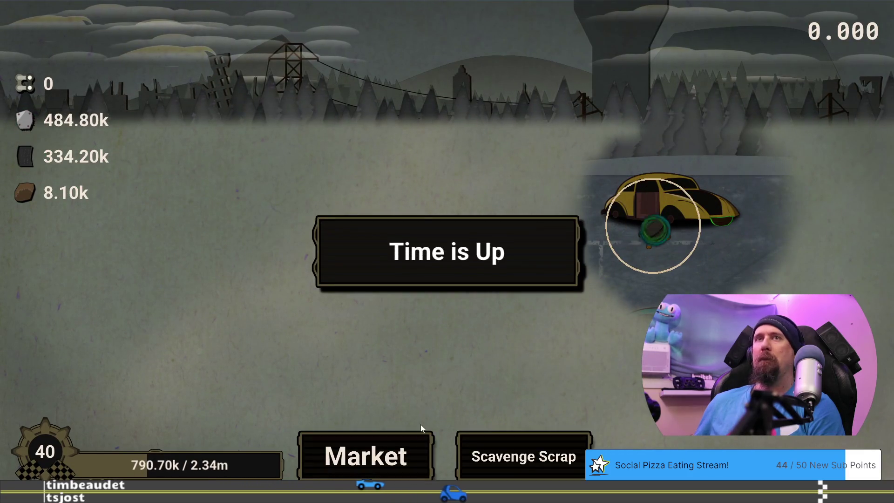
Finish the current run, returning to the market once all scrap is found
click(410, 453)
mouse_move(702, 391)
mouse_down()
mouse_move(365, 377)
mouse_move(346, 388)
mouse_up()
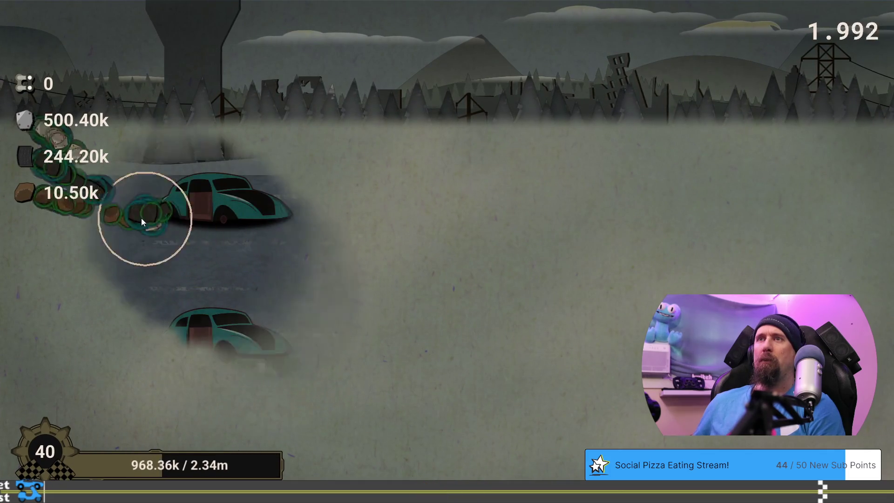
click(406, 443)
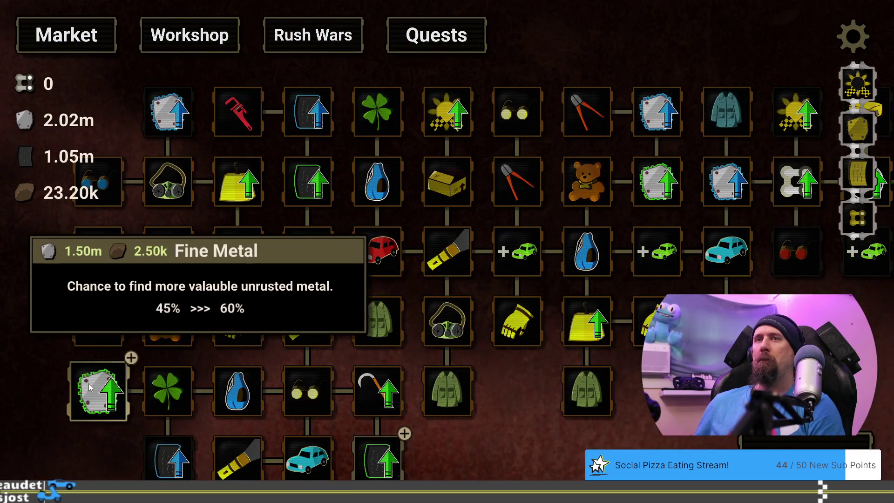
Buy two levels of Fine Cloth, then play a new run until all scrap is found
drag(781, 376, 474, 431)
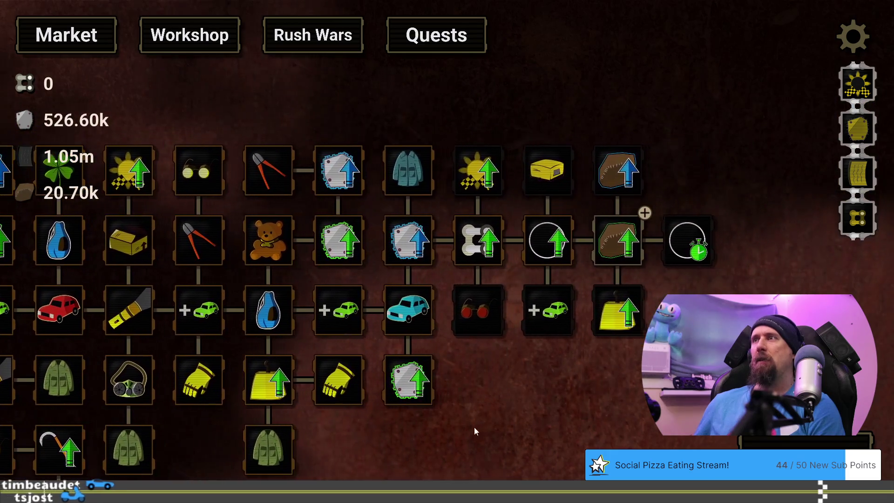
click(613, 233)
click(611, 242)
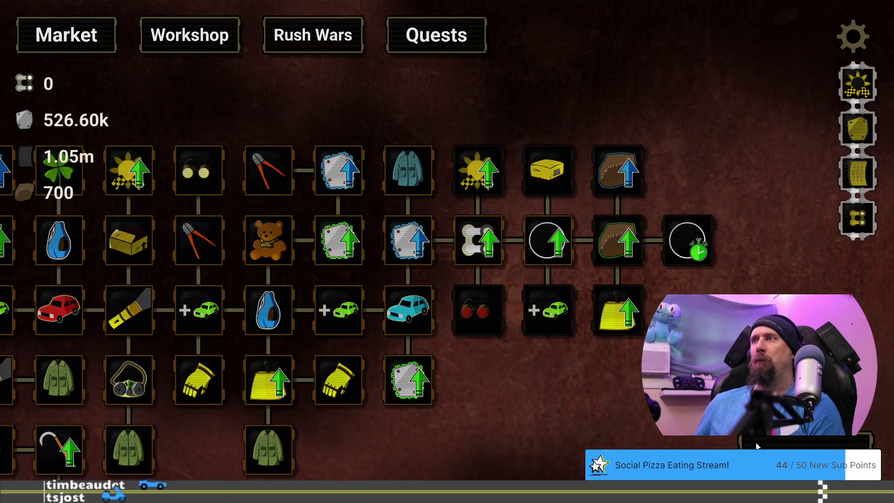
click(756, 446)
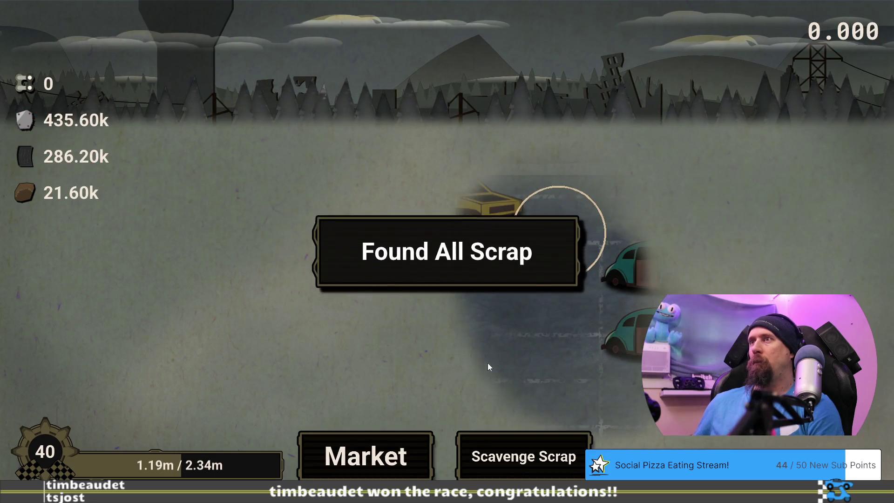
click(392, 464)
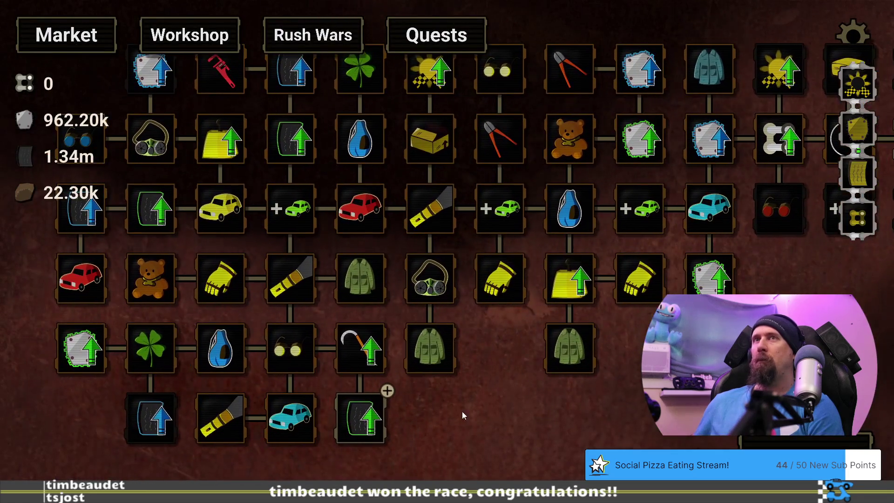
Buy a scrap upgrade and raise Fine Cloth to level 4, then start a new run
click(380, 430)
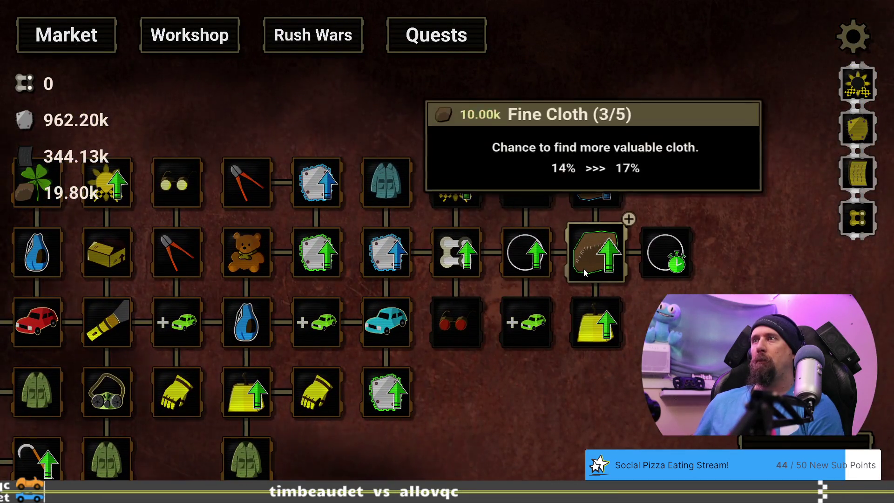
click(587, 268)
key(Escape)
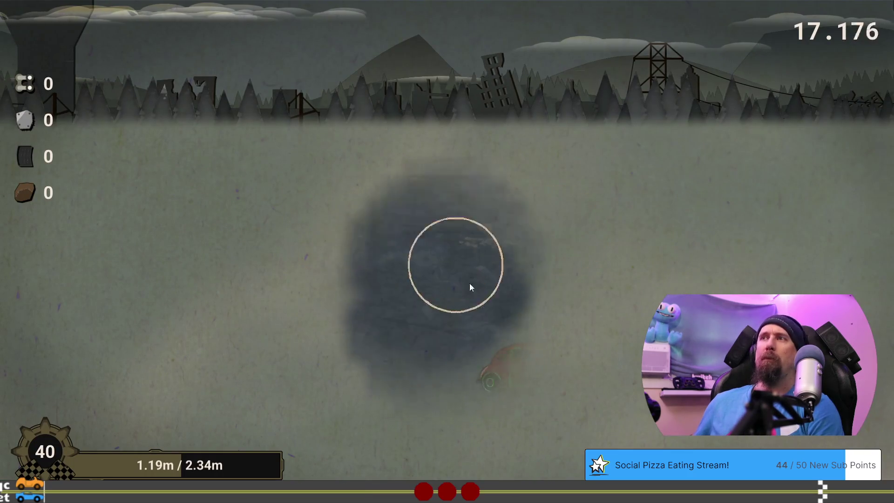
Break open the red car and two teal cars for scrap, then return to the market
click(547, 367)
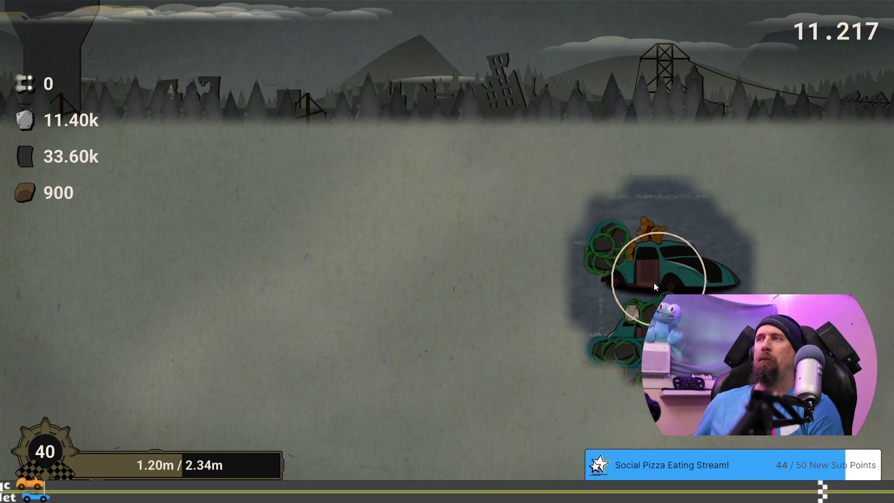
click(654, 286)
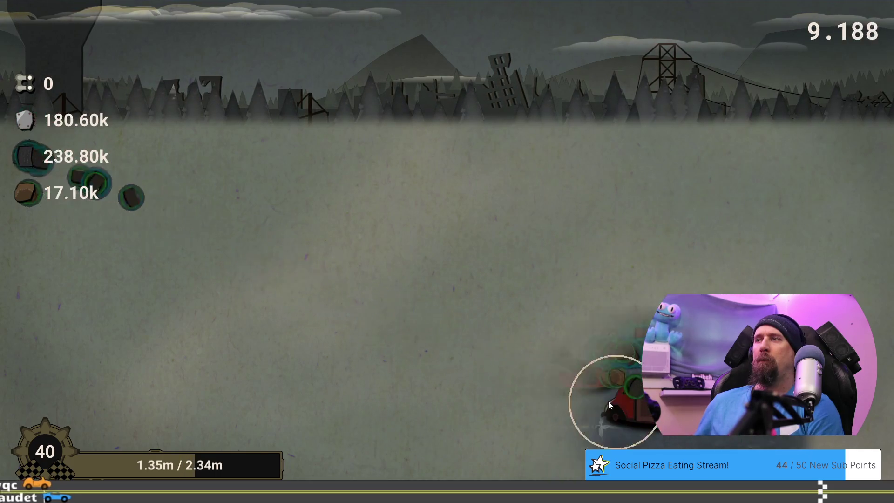
click(597, 282)
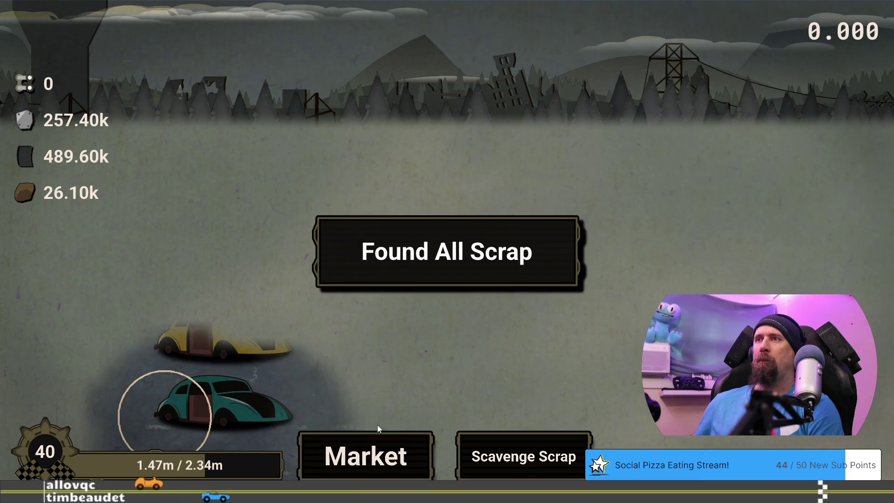
click(389, 458)
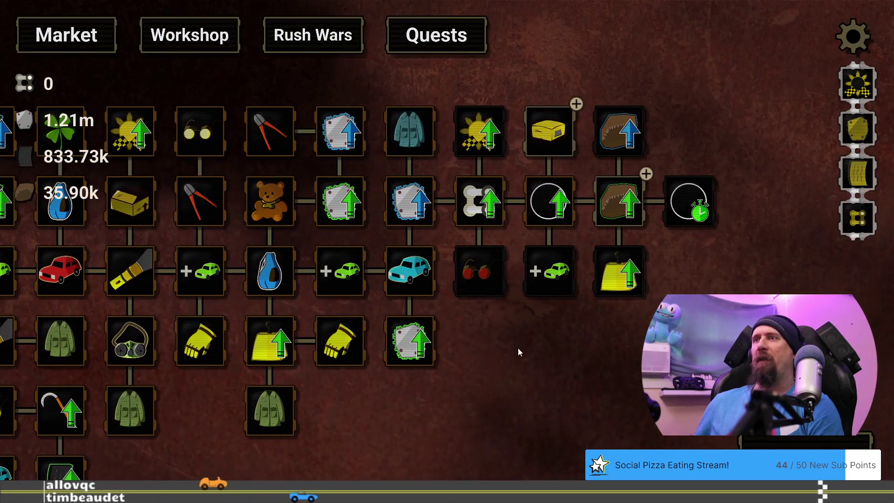
Max out Fine Cloth, buy the next cloth-branch upgrade, and reopen the market after the run
mouse_move(537, 128)
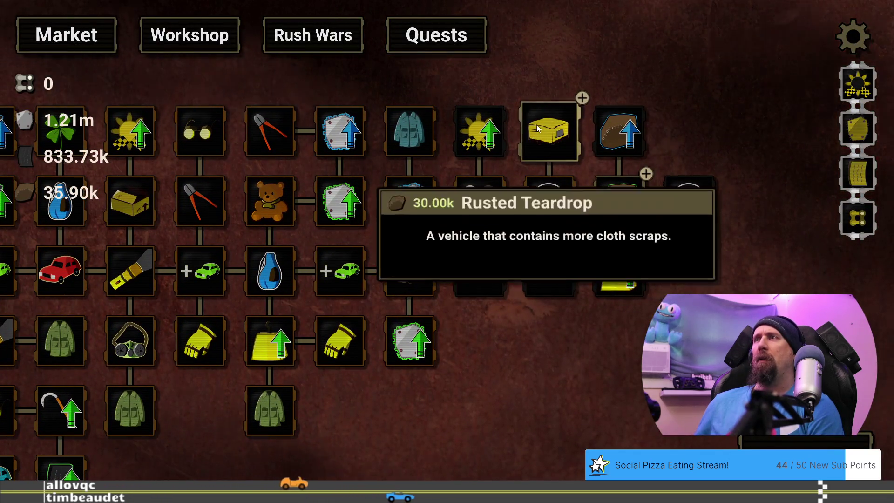
mouse_move(603, 214)
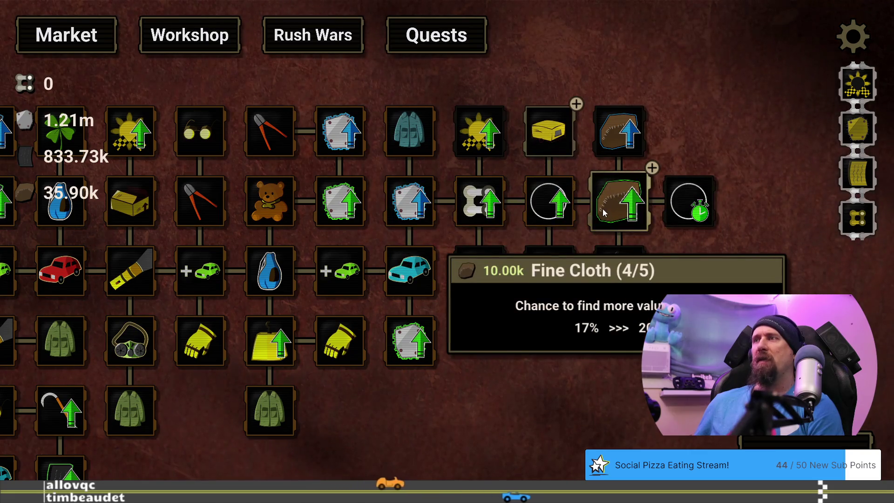
click(603, 196)
click(533, 217)
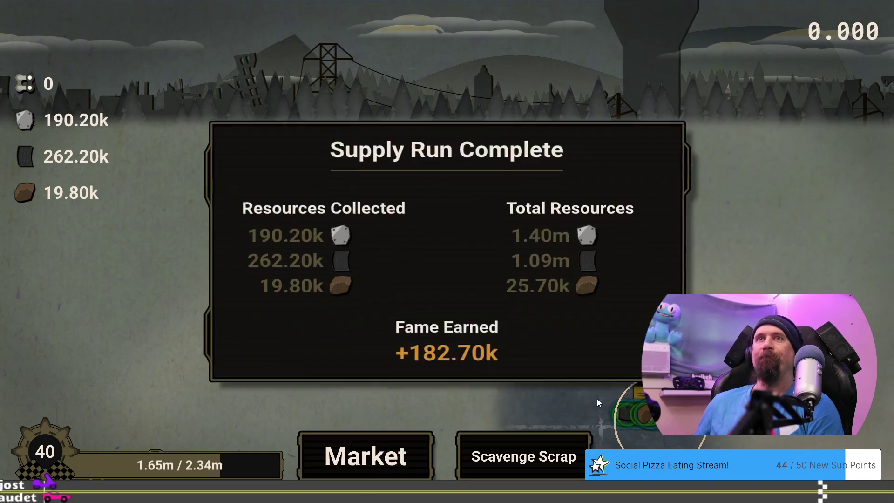
click(376, 466)
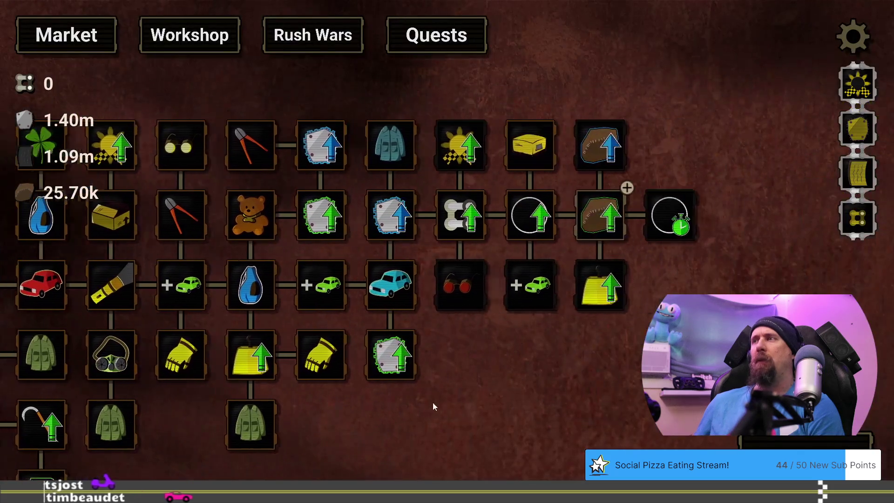
Buy Fine Cloth, then scrap the wrecked cars and the yellow trailer in the run
click(583, 222)
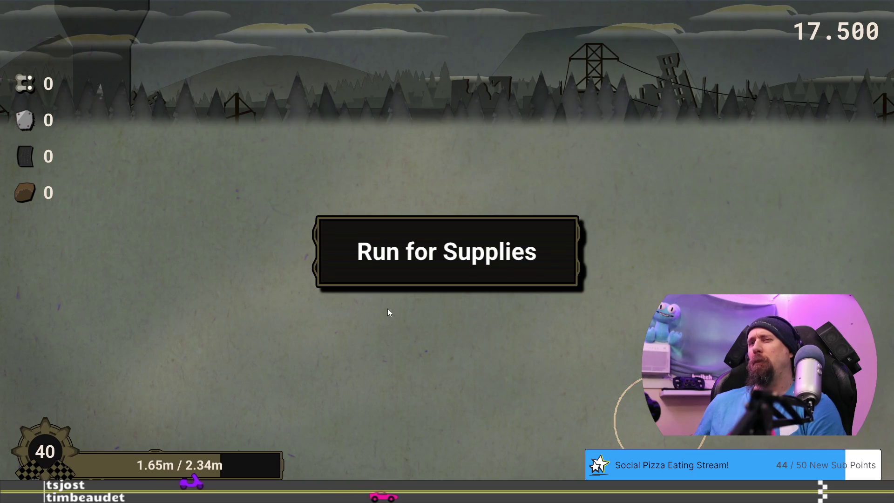
click(416, 317)
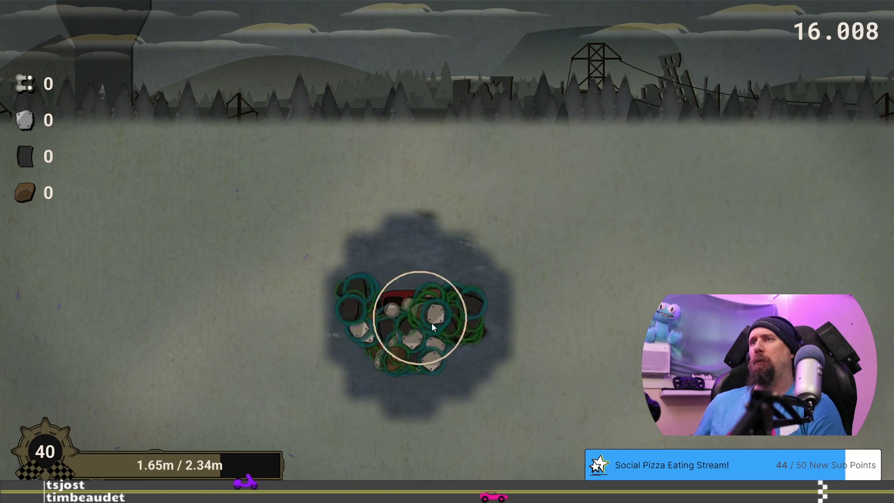
click(372, 351)
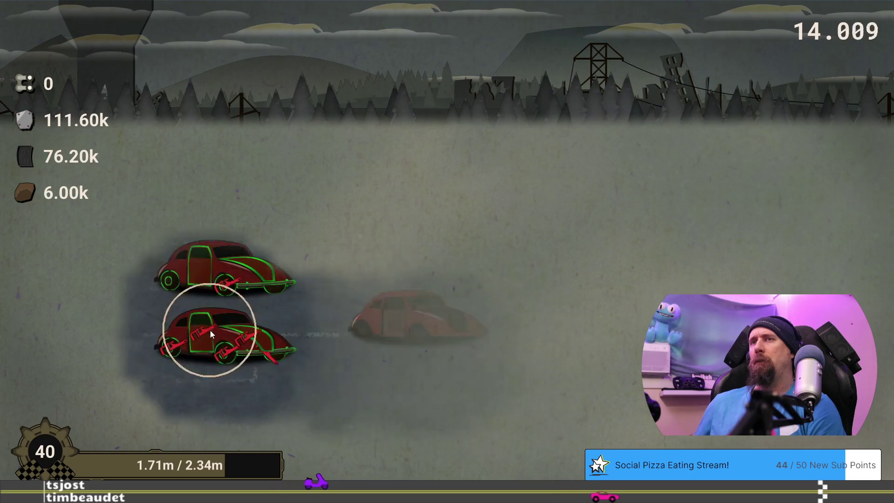
click(214, 330)
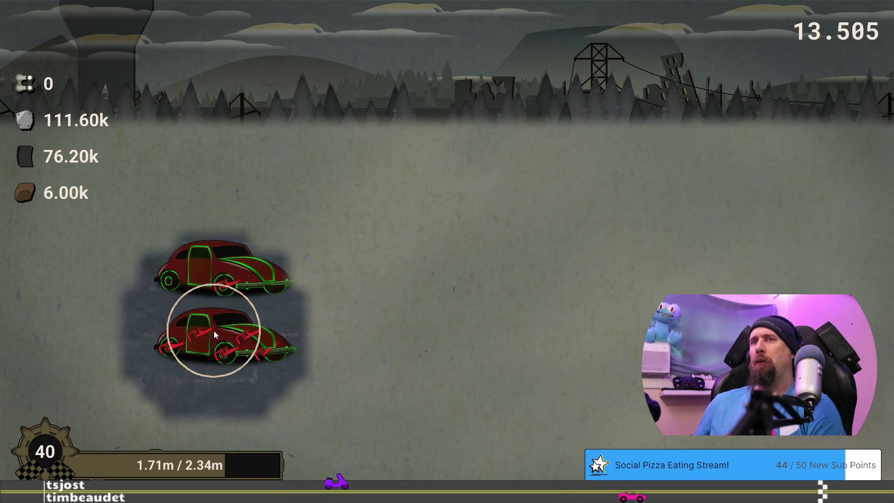
click(250, 320)
click(197, 265)
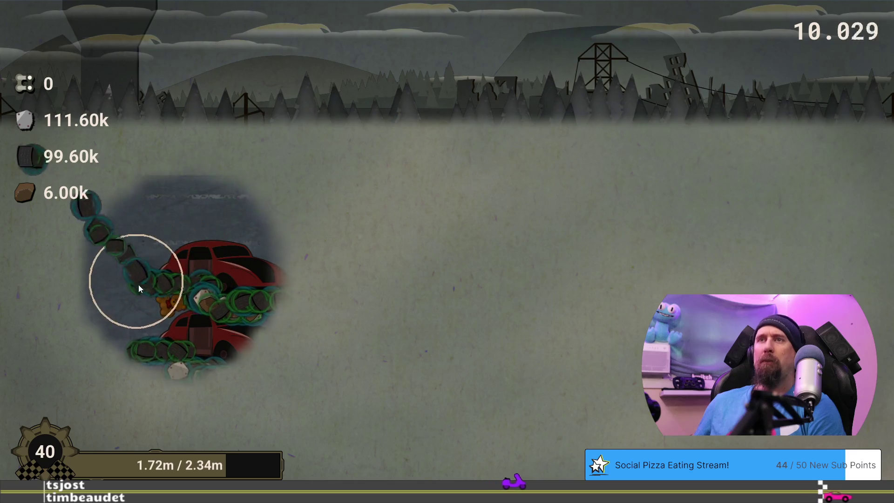
click(150, 339)
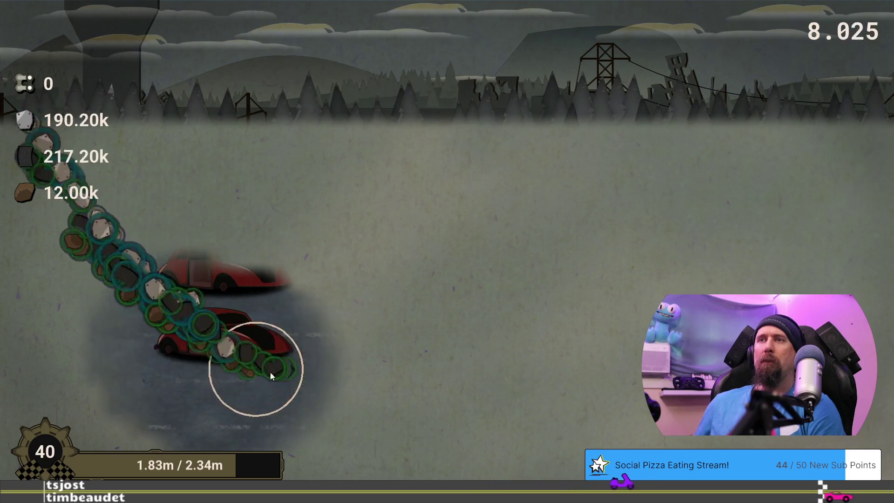
click(434, 182)
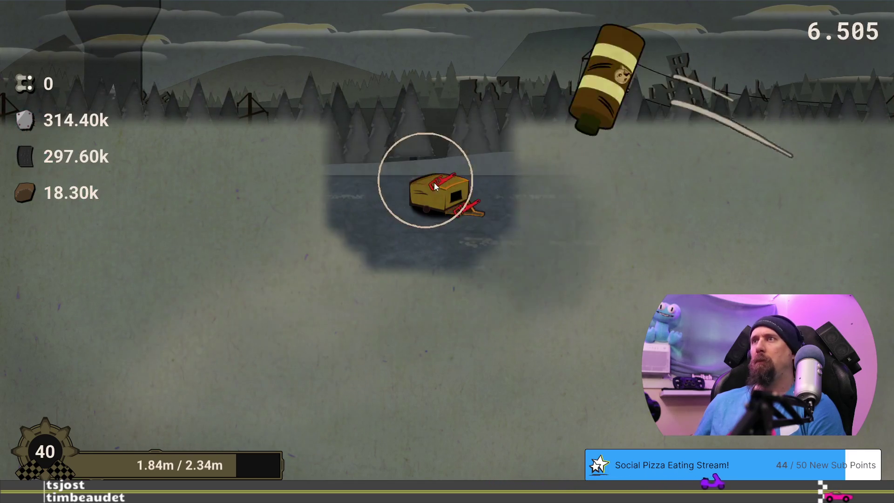
click(468, 192)
Scrap the yellow car, scattered pieces and the red car, then look over the market tree
click(654, 212)
click(369, 231)
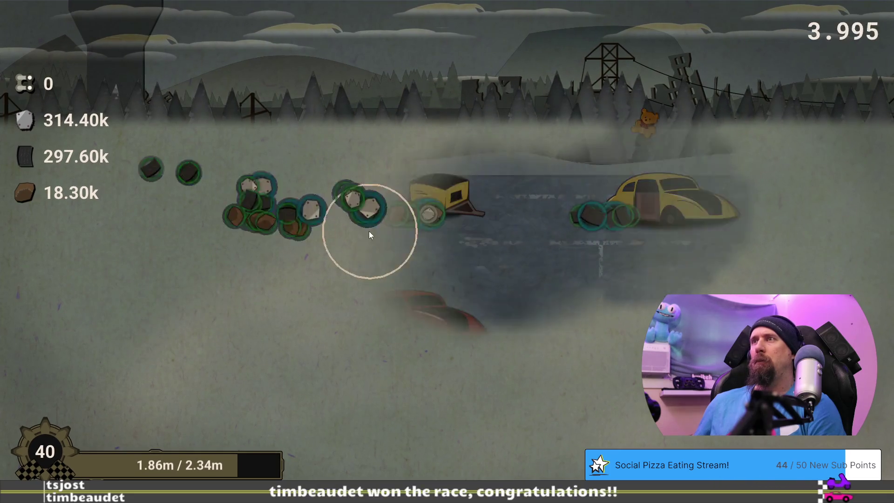
click(407, 222)
click(597, 224)
click(664, 223)
click(651, 232)
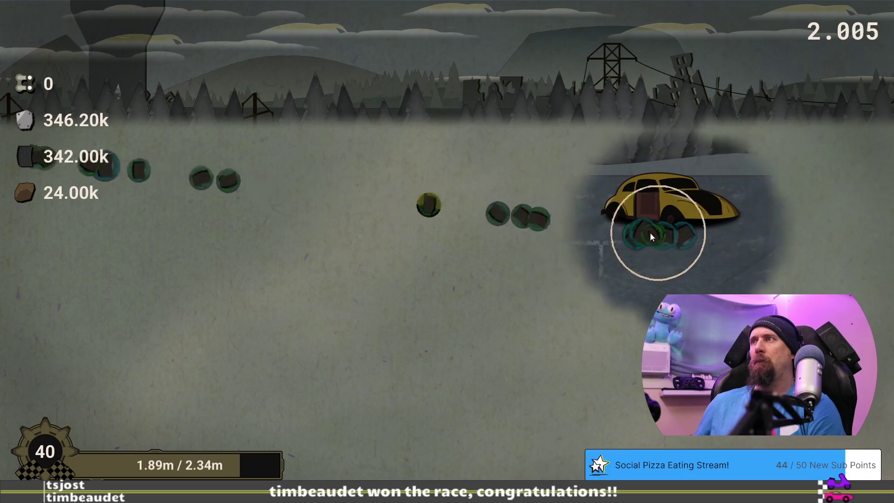
click(673, 403)
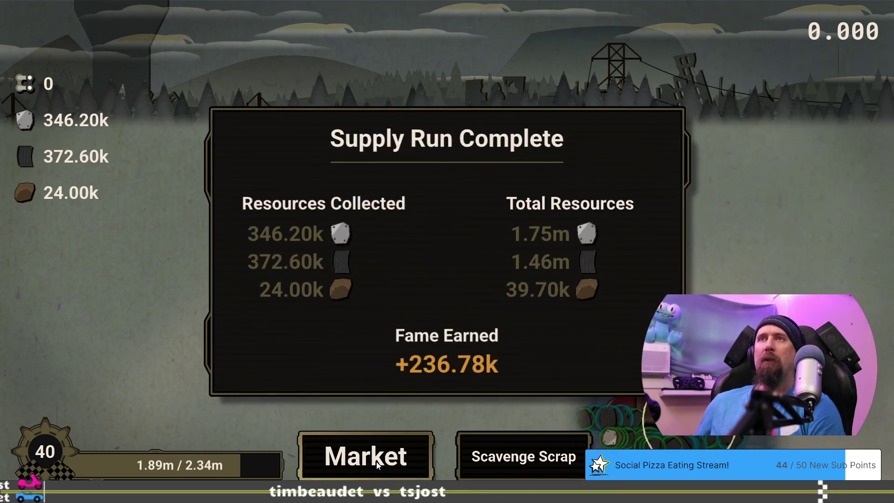
click(377, 463)
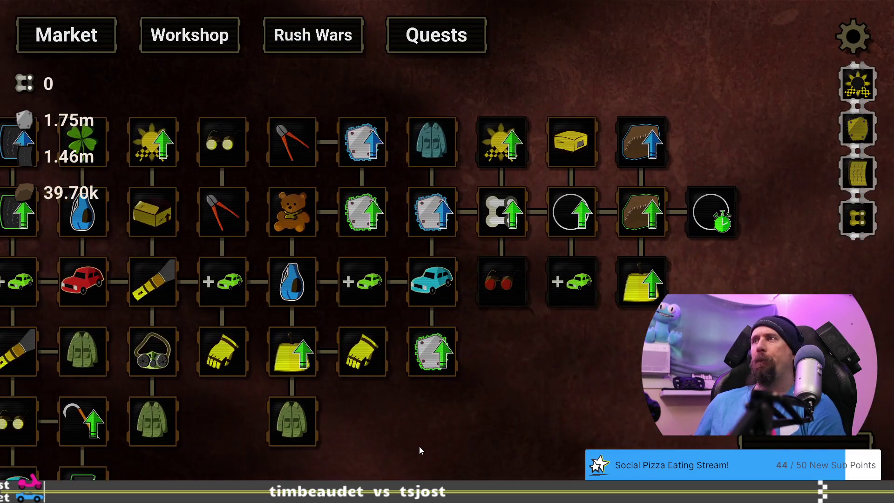
drag(419, 446, 482, 385)
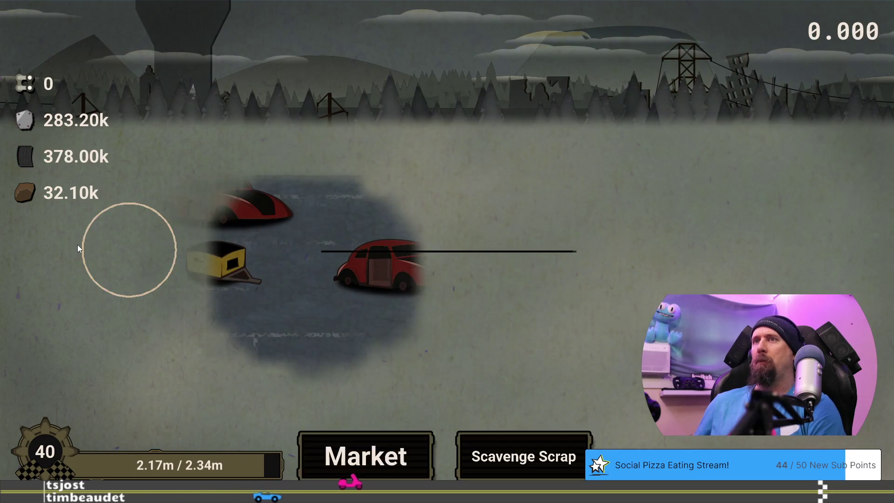
After the next run, pan the upgrade tree past UV Flashlight to the tundra upgrades
click(367, 459)
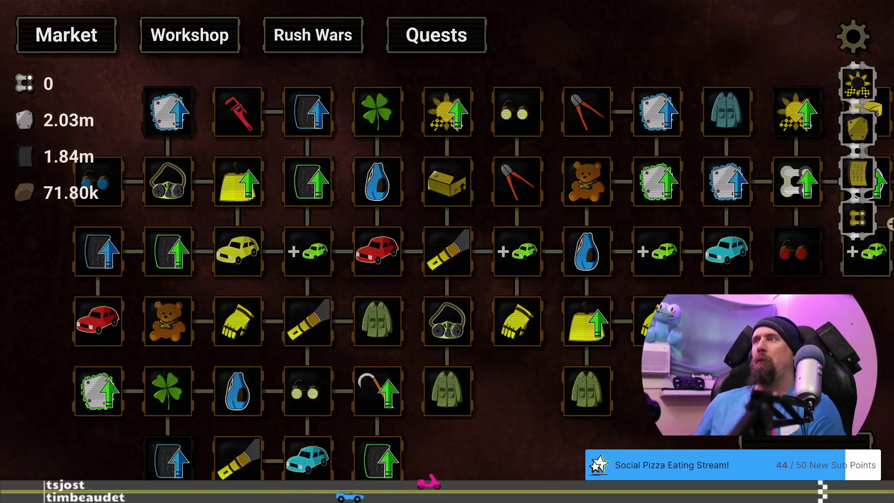
scroll(442, 394, right, 5)
mouse_move(494, 267)
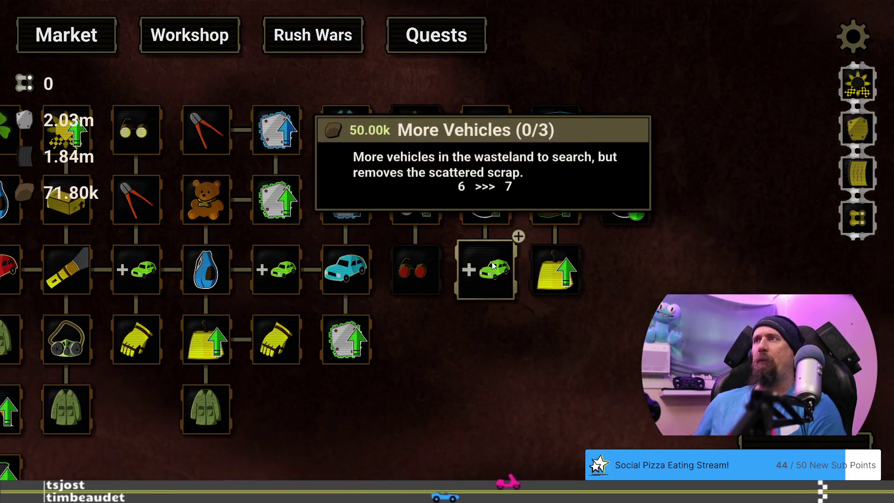
mouse_move(492, 266)
mouse_down()
mouse_move(841, 177)
mouse_move(885, 232)
mouse_move(888, 267)
mouse_move(877, 206)
mouse_move(769, 245)
mouse_move(698, 251)
mouse_up()
mouse_move(698, 252)
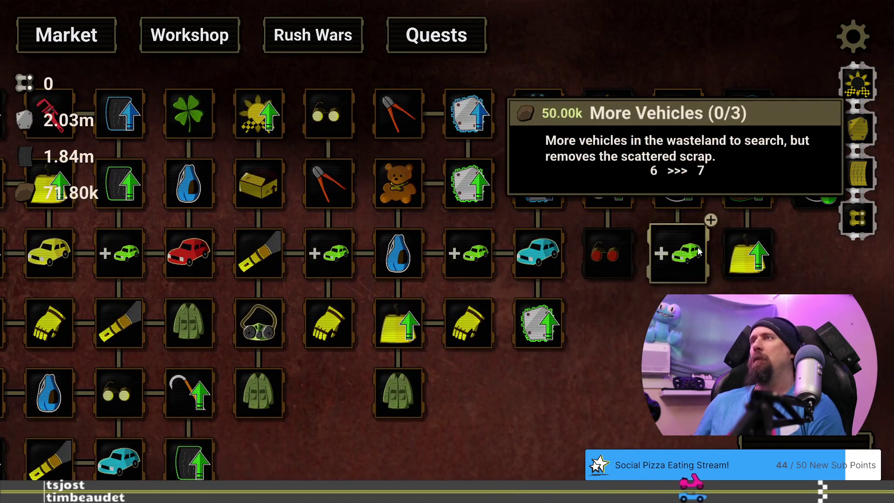
mouse_move(689, 251)
mouse_down()
mouse_move(567, 379)
mouse_move(519, 317)
mouse_up()
mouse_move(520, 316)
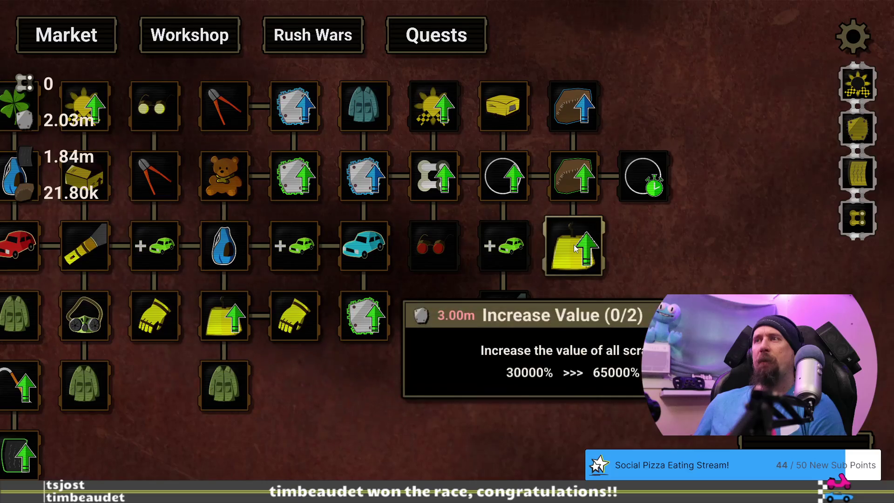
mouse_move(340, 404)
mouse_down()
mouse_move(728, 421)
mouse_move(627, 400)
mouse_move(677, 398)
mouse_up()
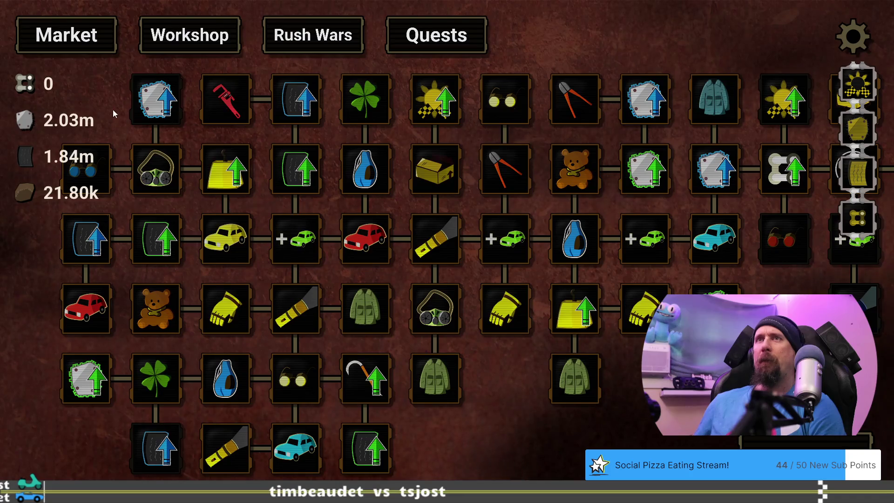
mouse_move(174, 103)
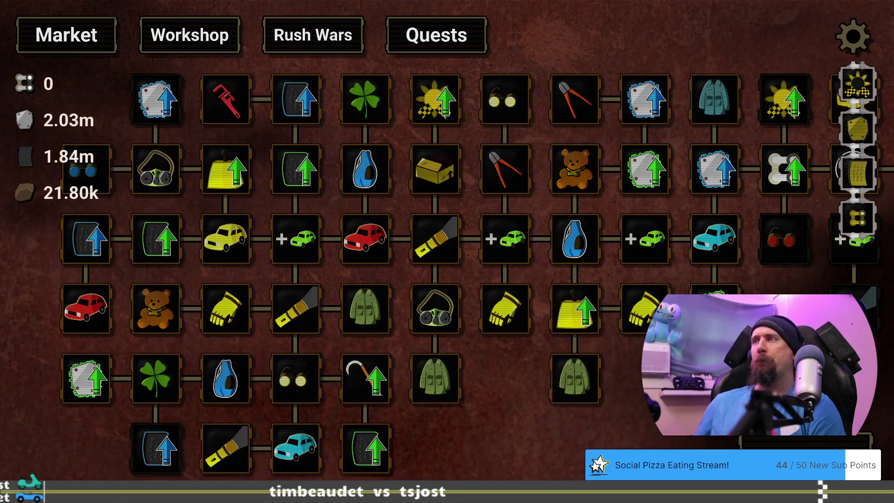
drag(697, 394, 259, 403)
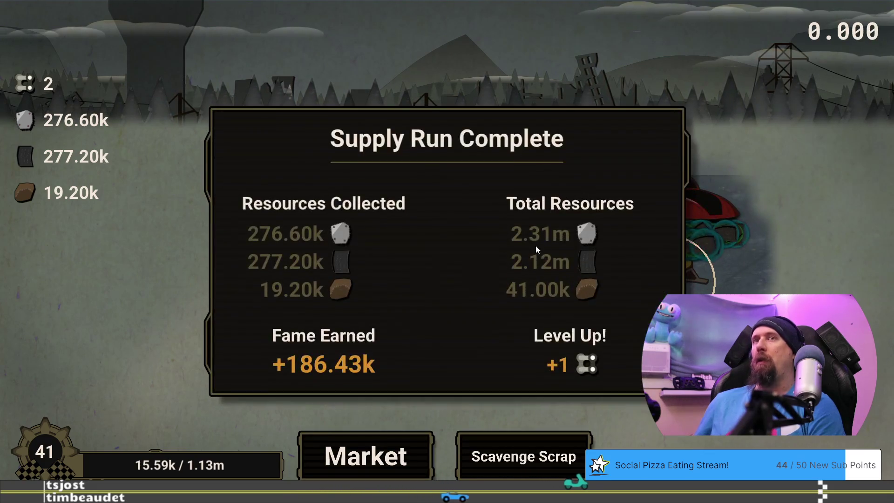
After the level-41 run, buy an upgrade in the market and look over the tree
click(376, 435)
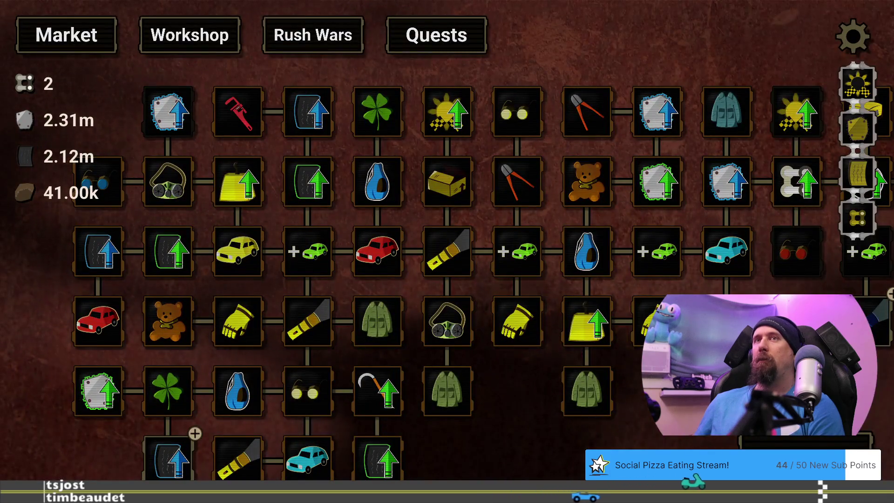
click(159, 459)
mouse_move(718, 385)
mouse_down()
mouse_move(547, 393)
mouse_move(720, 358)
mouse_move(720, 379)
mouse_move(709, 333)
mouse_up()
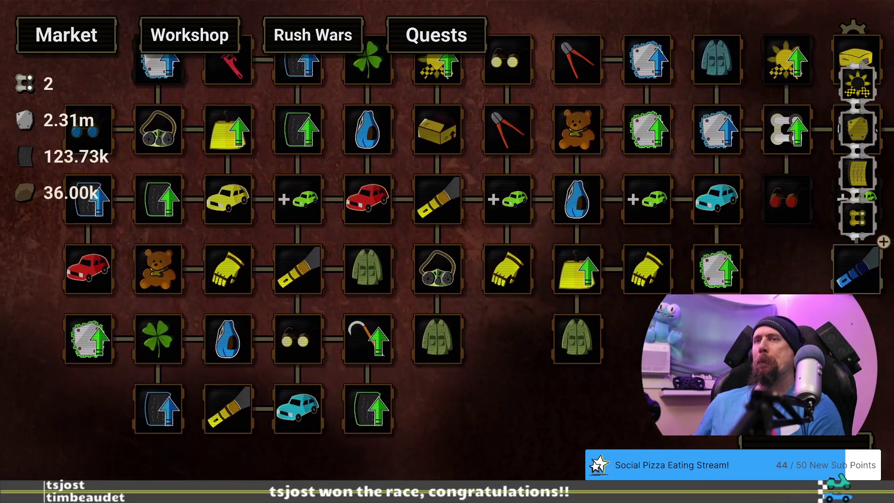
mouse_move(601, 381)
mouse_down()
mouse_move(577, 457)
mouse_move(642, 398)
mouse_move(632, 401)
mouse_up()
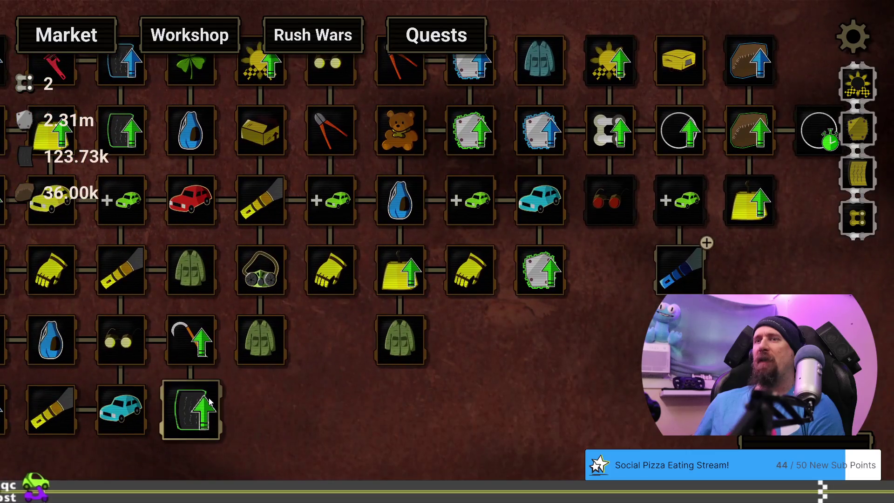
Buy the UV Flashlight for 500.00k and 30.00k, then start a new scavenge run
mouse_move(205, 419)
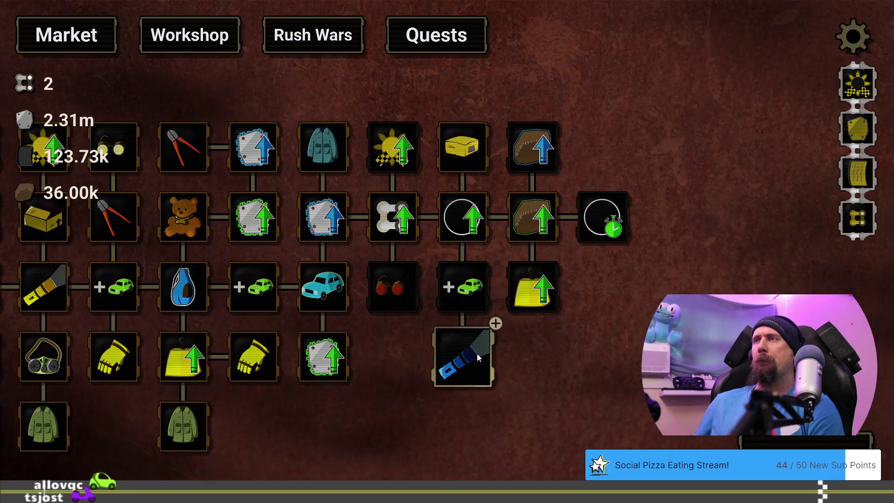
mouse_move(475, 355)
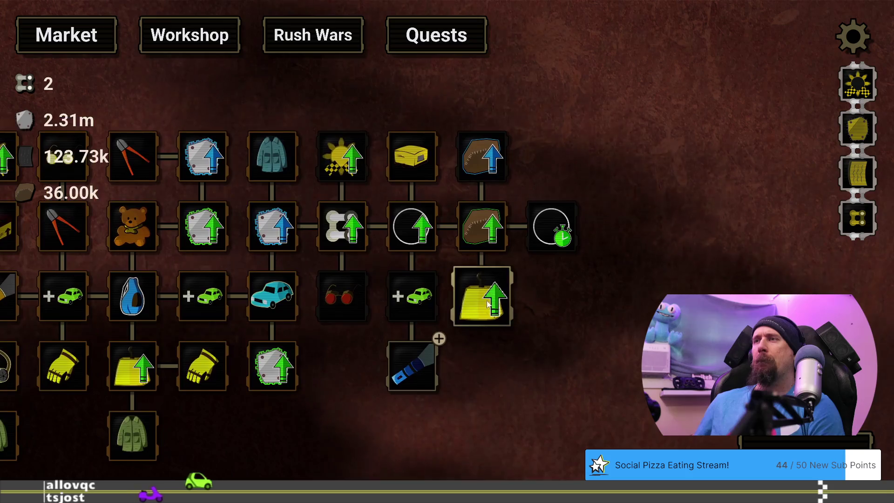
mouse_move(492, 298)
click(409, 364)
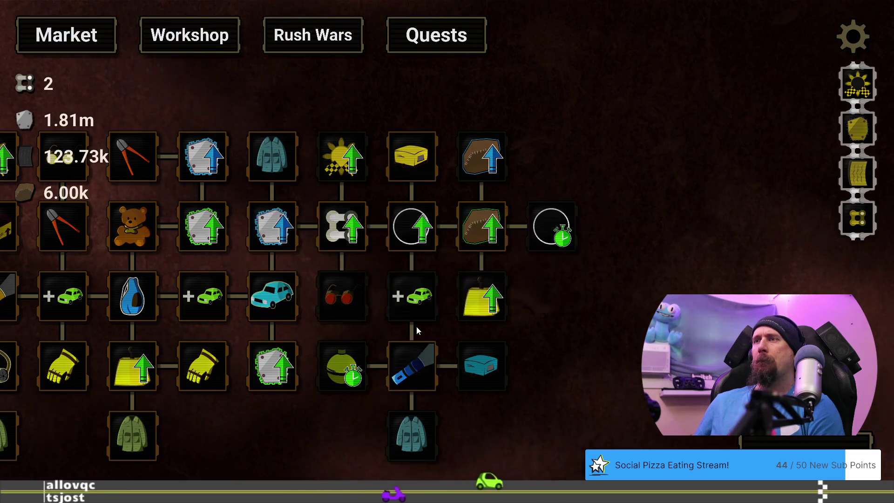
key(Escape)
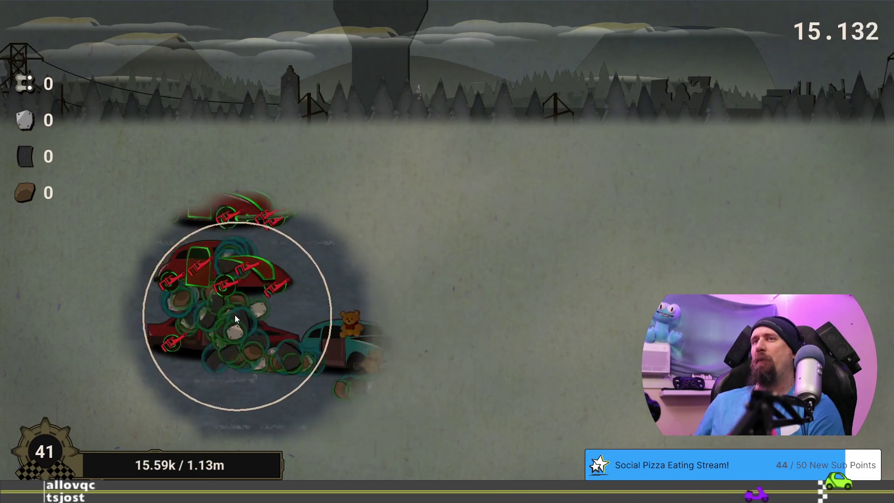
Finish scrapping the wrecked cars, then buy More Vehicles in the market
mouse_move(208, 235)
mouse_down()
mouse_move(189, 226)
mouse_move(241, 228)
mouse_move(110, 223)
mouse_move(314, 297)
mouse_move(149, 355)
mouse_move(302, 364)
mouse_move(423, 395)
mouse_move(535, 268)
mouse_move(432, 201)
mouse_move(658, 339)
mouse_move(675, 340)
mouse_move(712, 207)
mouse_move(314, 208)
mouse_move(445, 233)
mouse_move(647, 343)
mouse_move(609, 209)
mouse_move(760, 244)
mouse_up()
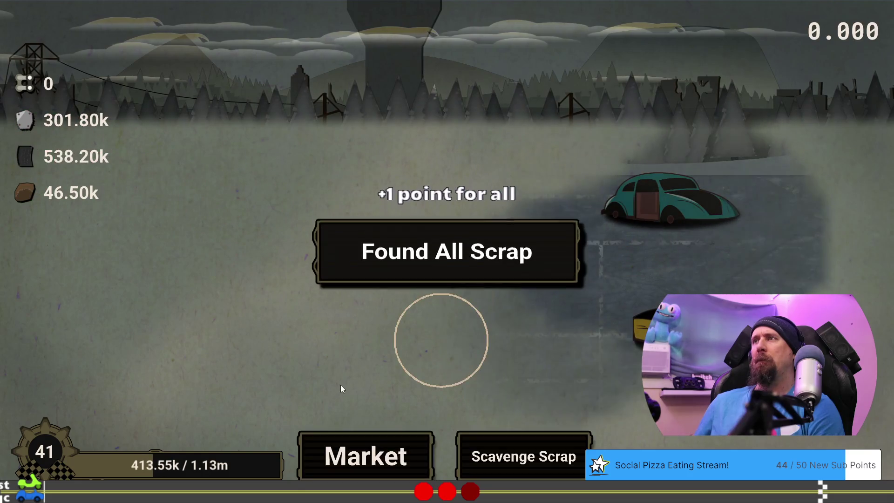
click(392, 451)
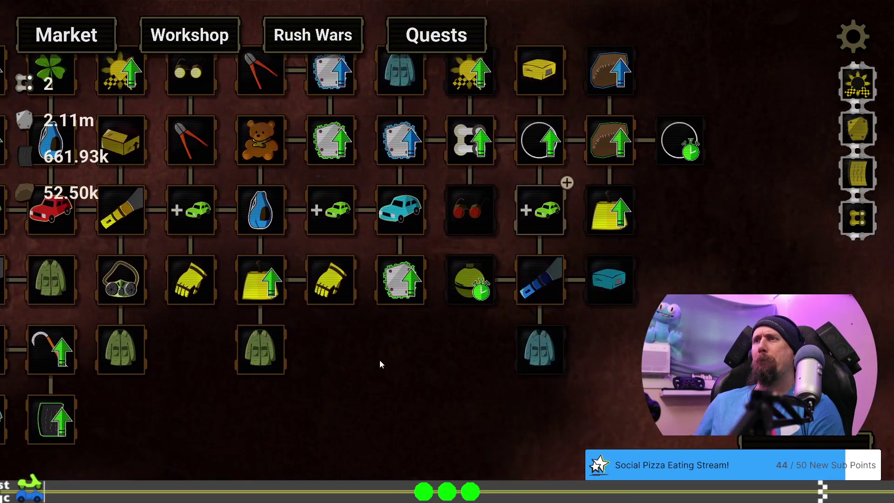
mouse_move(548, 267)
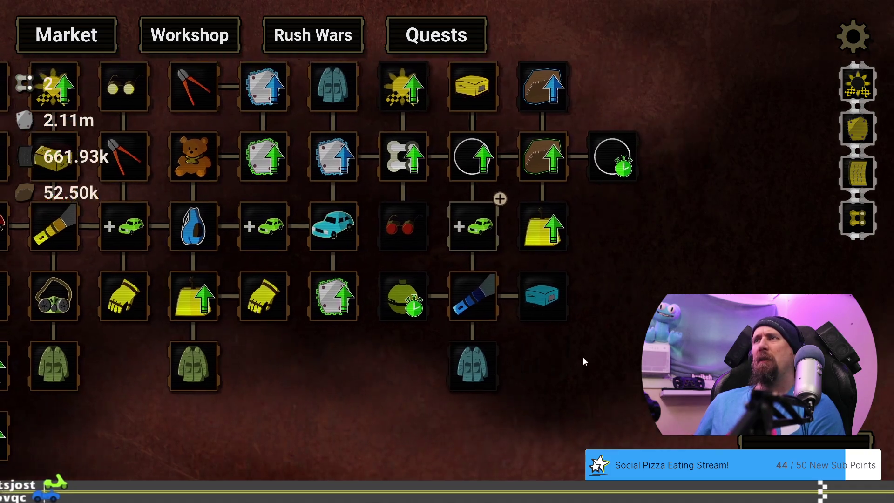
mouse_move(535, 223)
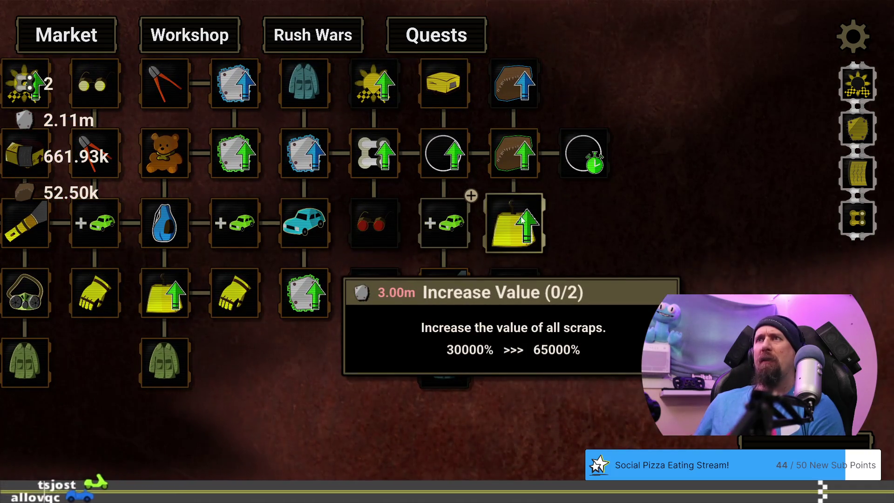
click(447, 216)
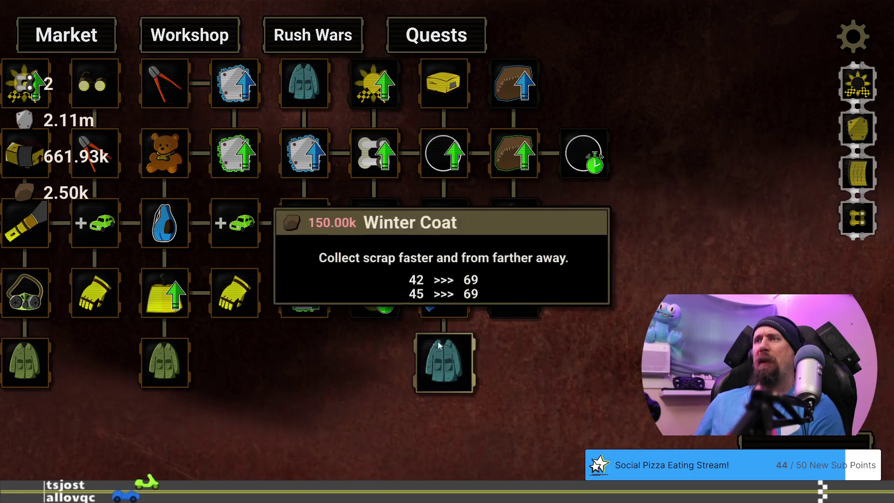
Play another supply run until time runs out, then pan to the right-hand upgrades
mouse_move(438, 309)
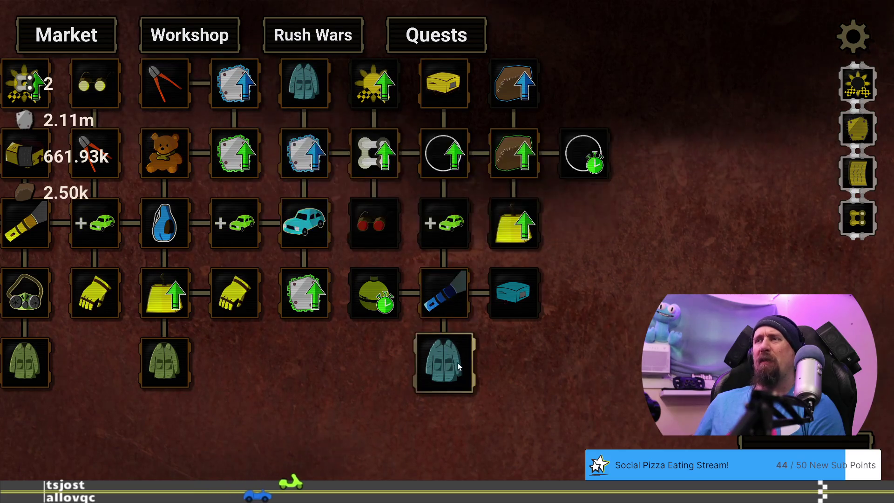
key(Escape)
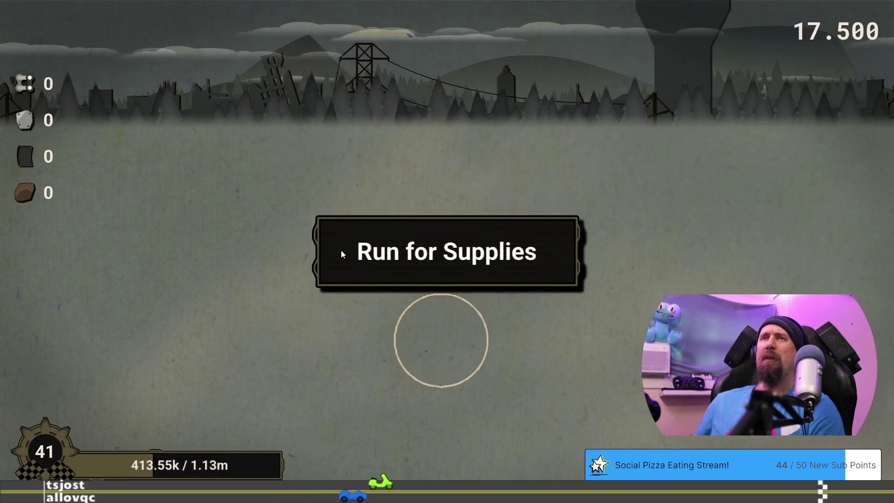
click(345, 250)
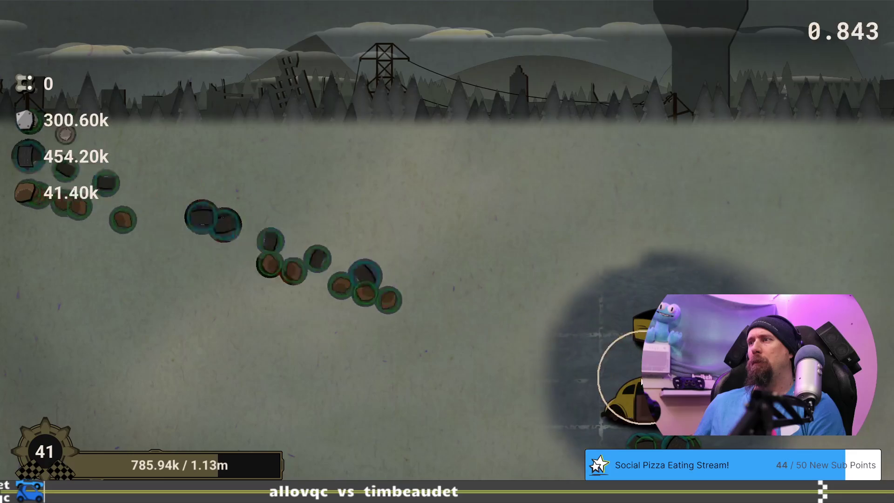
click(406, 463)
mouse_move(651, 428)
mouse_down()
mouse_move(700, 381)
mouse_move(712, 440)
mouse_move(412, 414)
mouse_move(443, 378)
mouse_move(371, 417)
mouse_up()
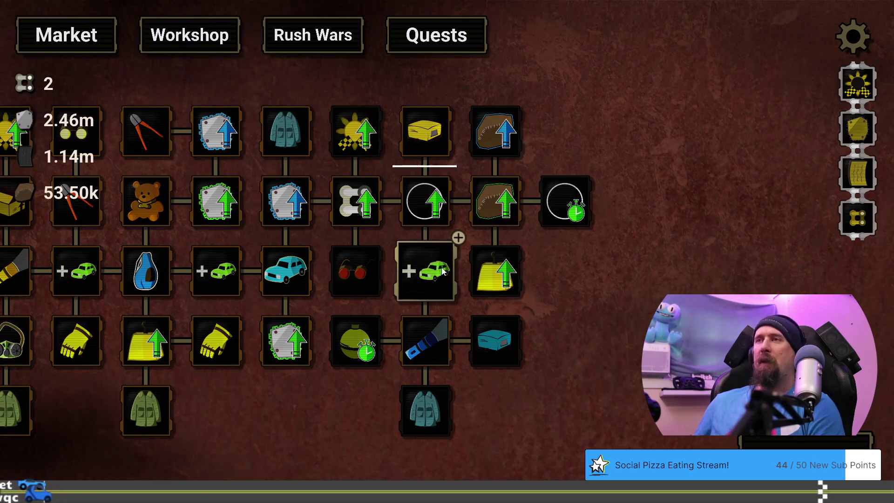
Inspect the maxed UV Flashlight node, then play a supply run to Time is Up at level 42
mouse_move(443, 272)
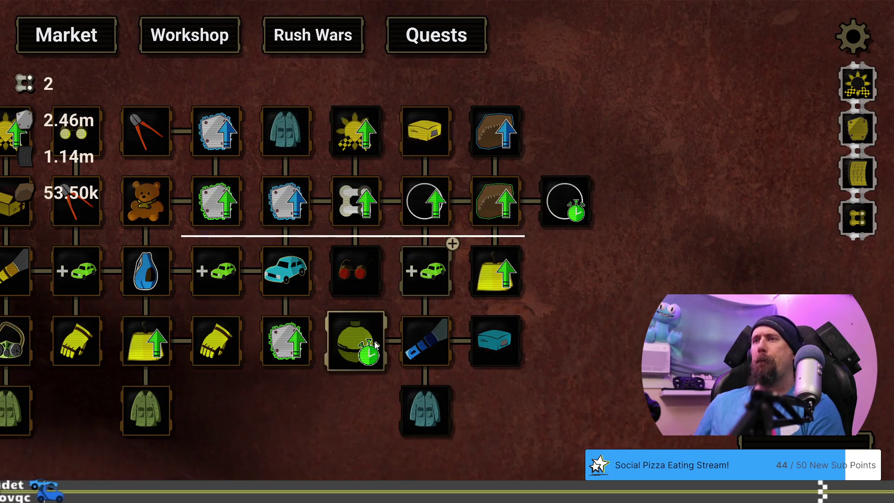
mouse_move(375, 345)
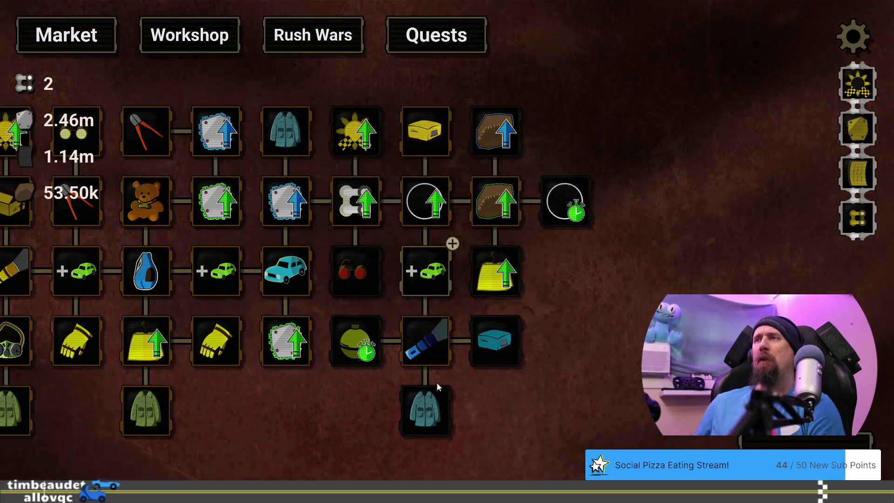
mouse_move(428, 353)
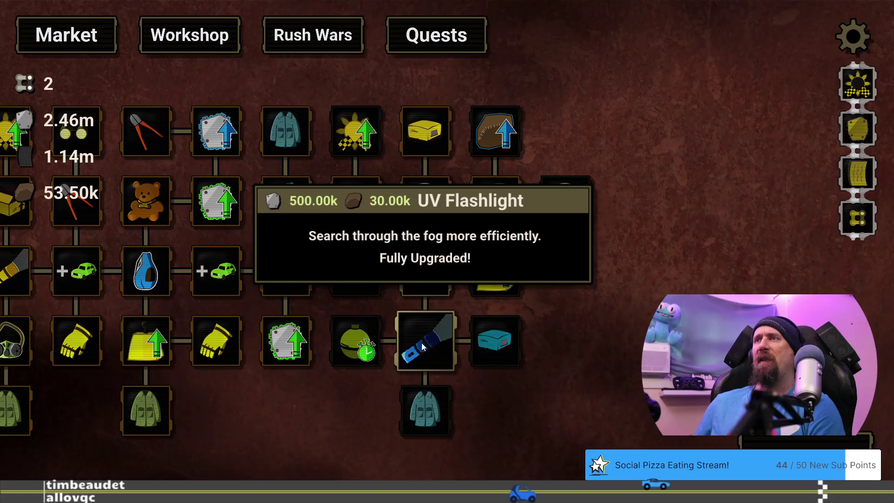
mouse_move(503, 131)
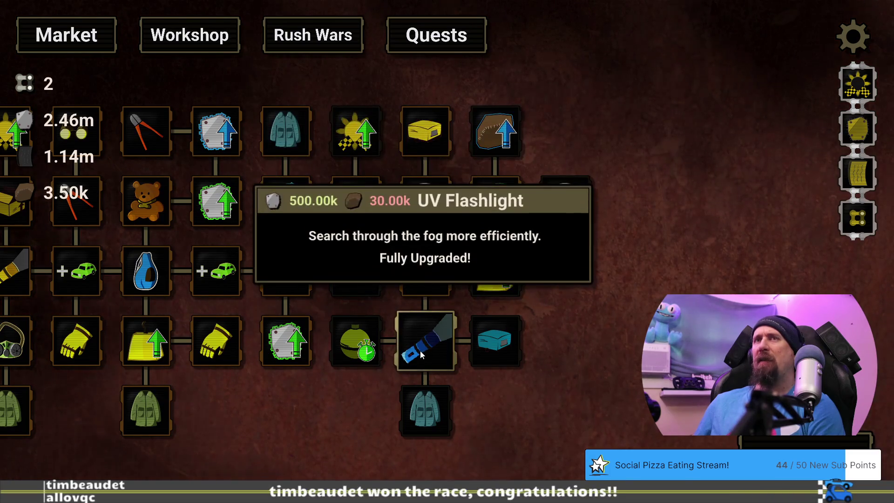
click(785, 443)
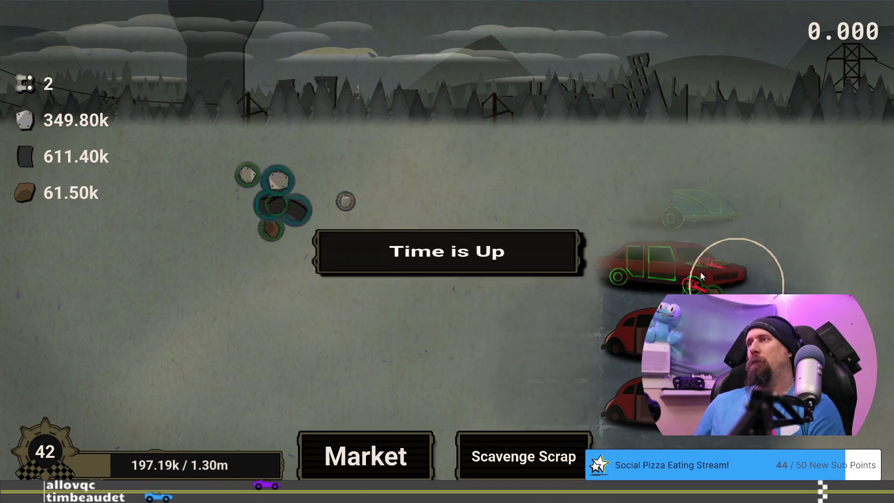
Open the market upgrades and try to buy the Winter Coat upgrade
click(393, 452)
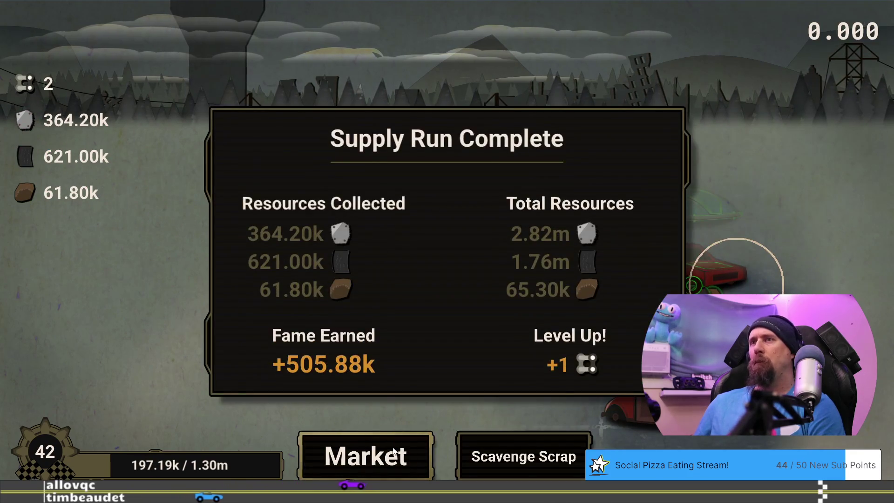
mouse_move(608, 443)
mouse_down()
mouse_move(406, 399)
mouse_move(335, 393)
mouse_up()
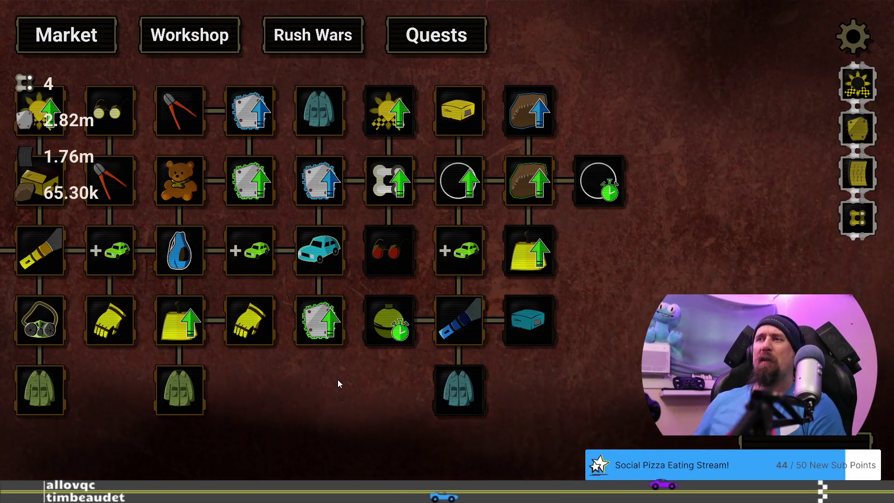
mouse_move(479, 379)
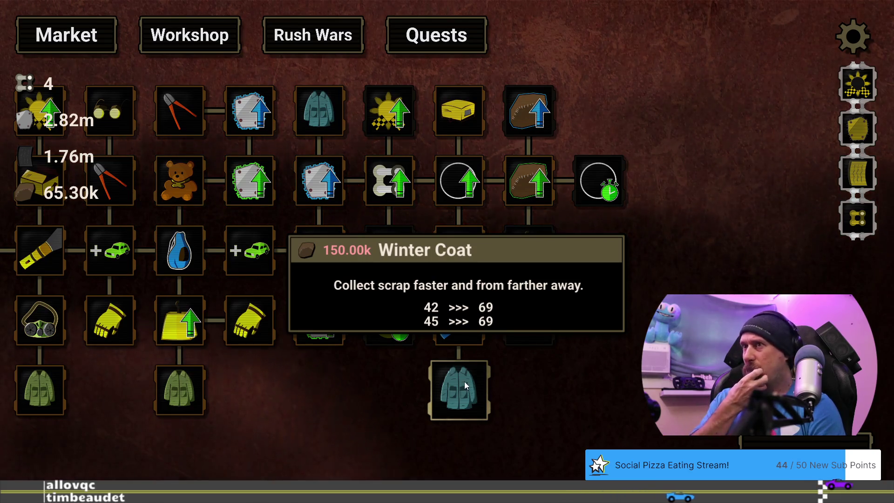
click(465, 382)
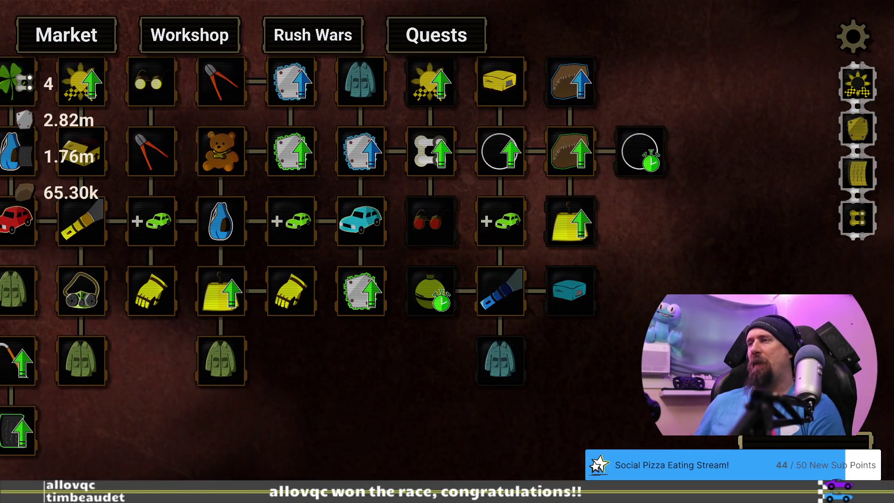
Play another supply run, then return to the tree's newer upgrades
click(448, 334)
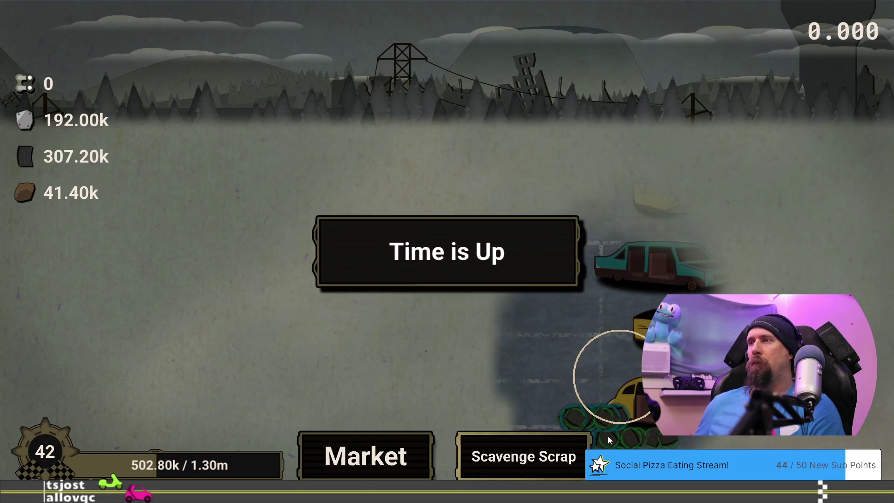
click(412, 451)
drag(683, 380, 367, 378)
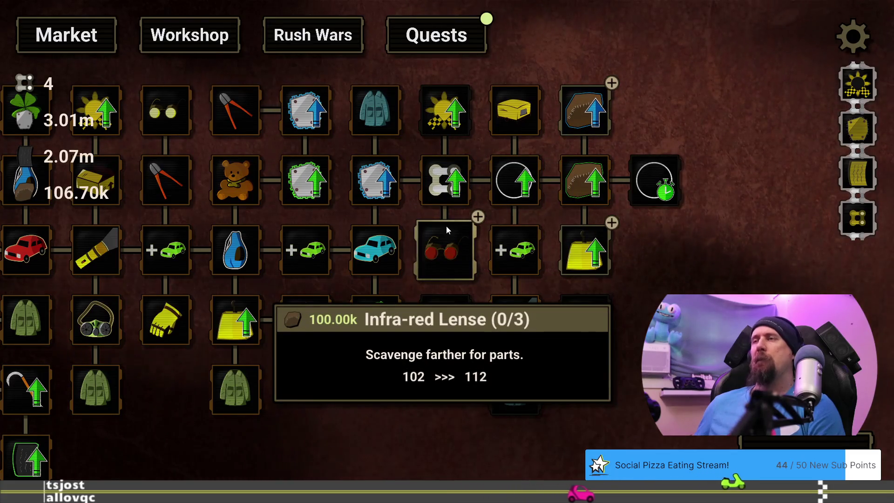
Claim the Have 100k Cloth in Bank quest for cloth 131.70k, then pan to the tundra upgrades
click(460, 35)
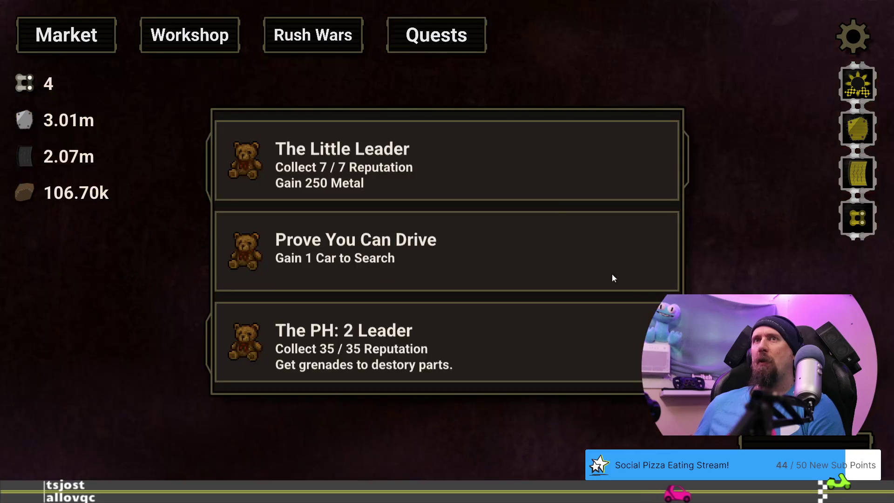
scroll(613, 278, down, 15)
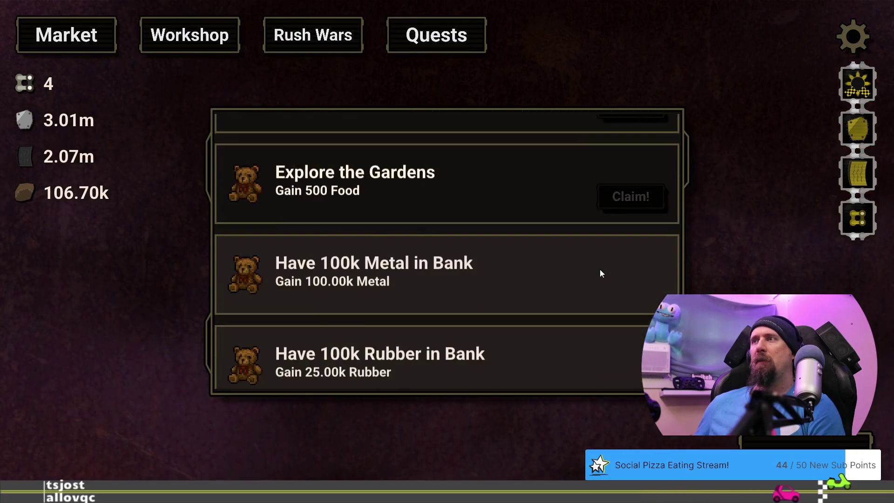
scroll(600, 274, down, 3)
click(627, 334)
click(450, 362)
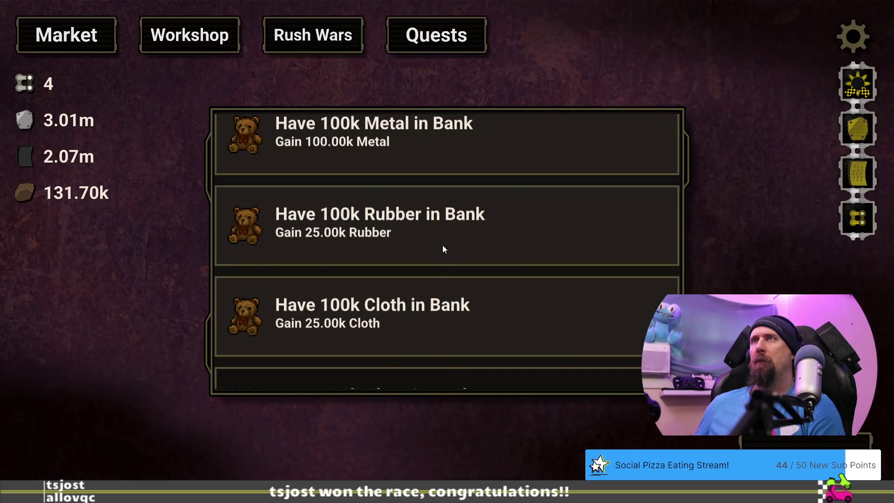
click(22, 40)
drag(683, 401, 387, 396)
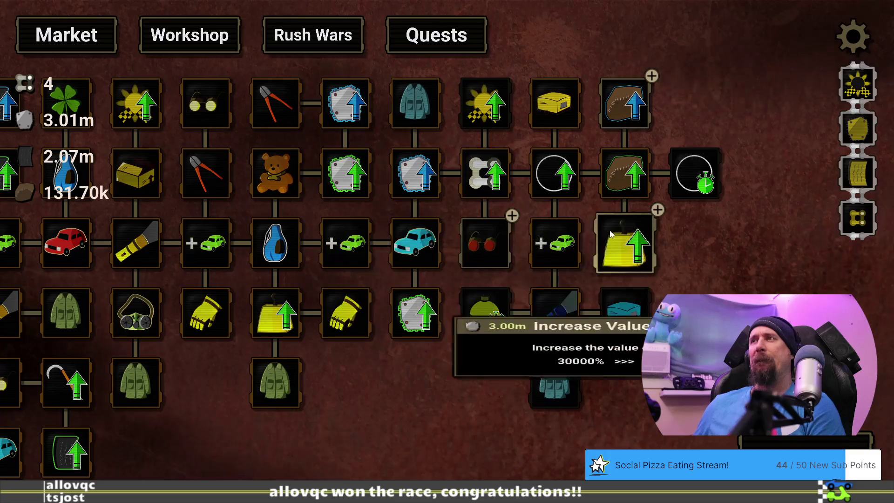
Buy Increase Value, then play another supply run and return to the upgrades
click(624, 238)
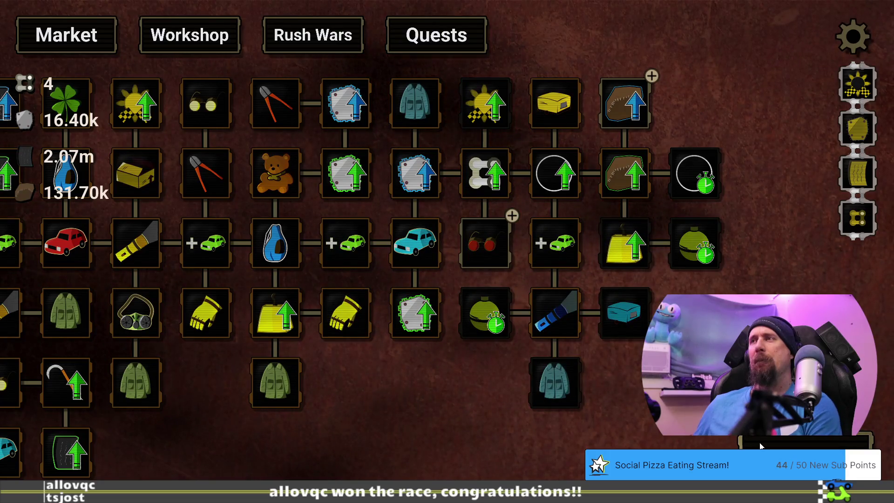
click(801, 440)
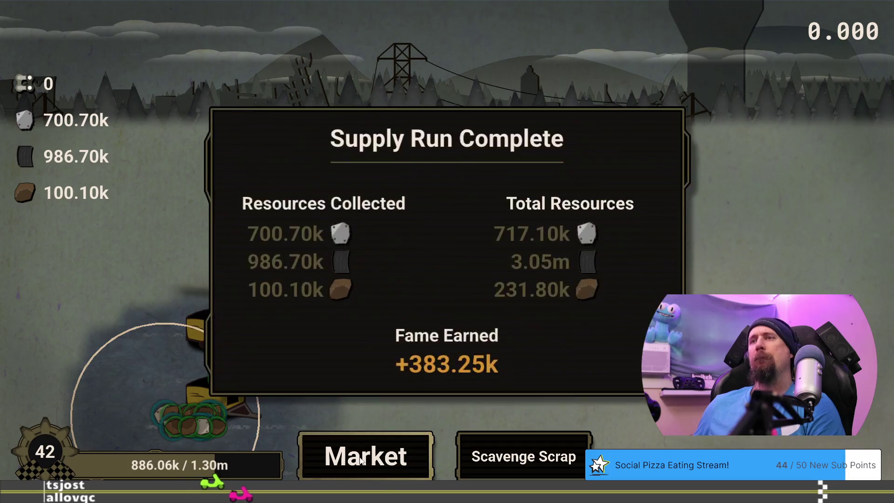
click(361, 460)
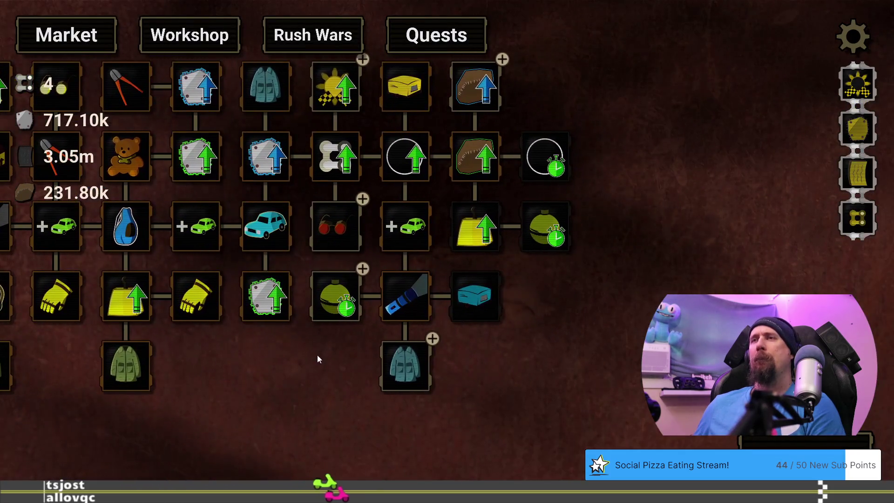
Buy Quick Throw and Winter Coat, dropping totals to 717.10k, 558.63k and 81.80k
mouse_move(324, 359)
mouse_down()
mouse_move(339, 371)
mouse_move(339, 411)
mouse_up()
mouse_move(360, 346)
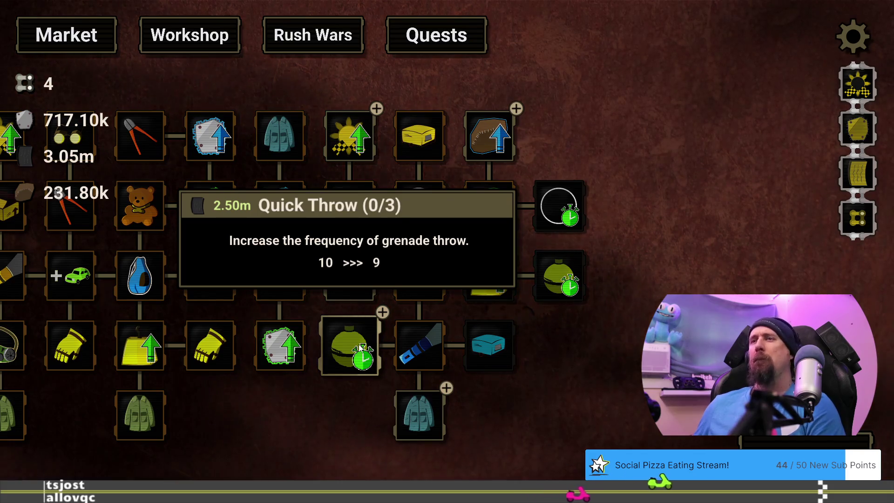
click(359, 345)
mouse_move(414, 419)
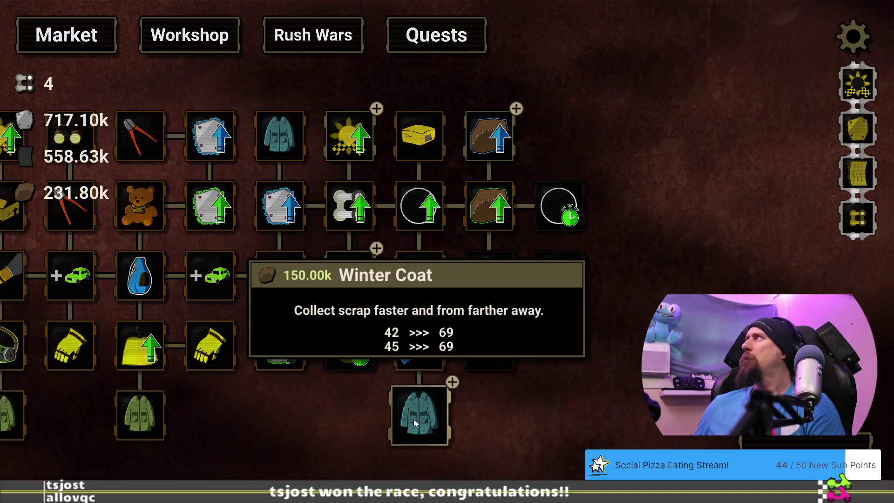
click(414, 420)
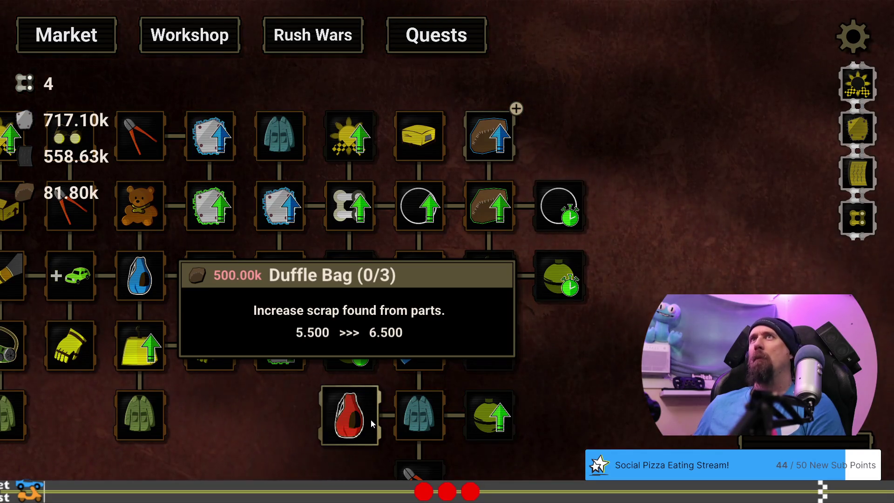
mouse_move(404, 417)
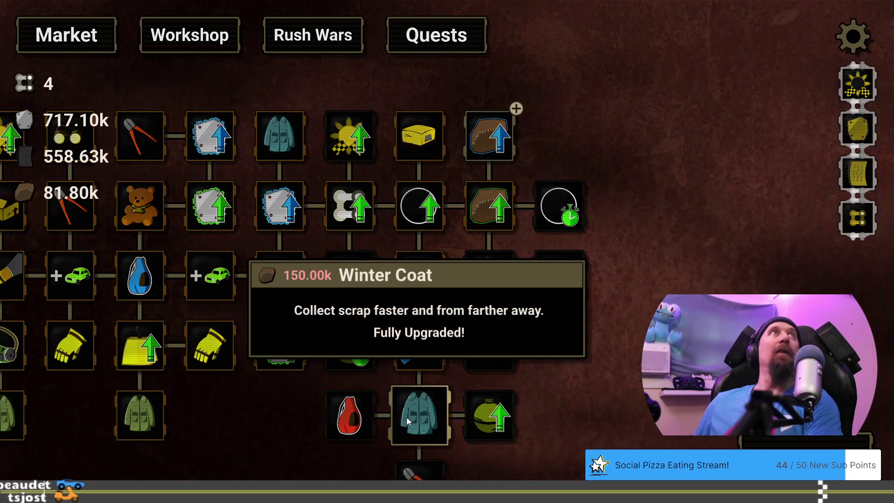
mouse_move(503, 141)
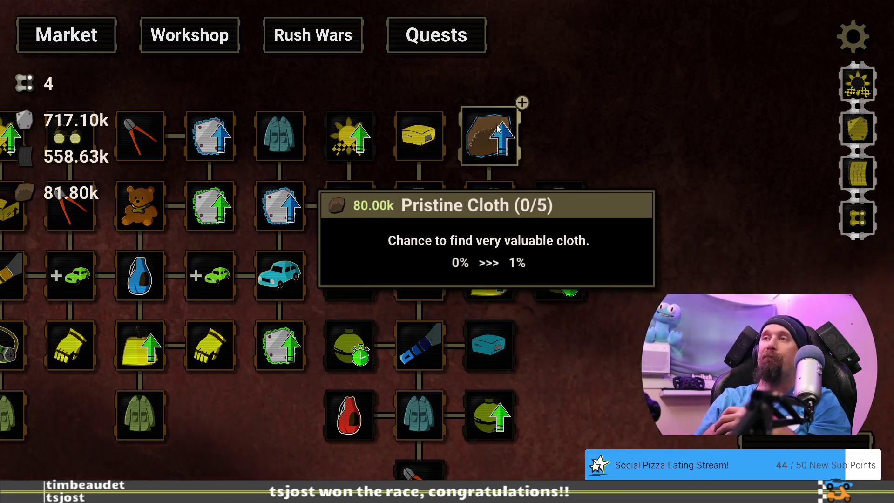
key(alt+Tab)
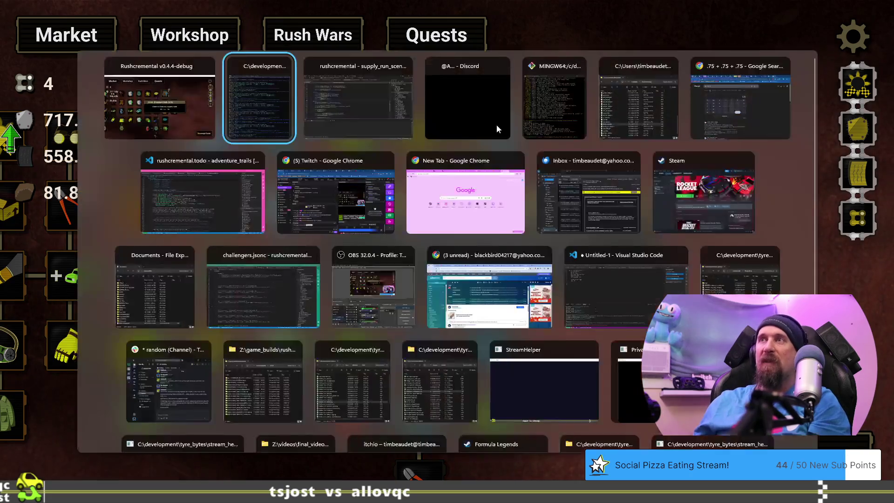
In Visual Studio, inspect the Tundra Drifts fame multiplier line in game_manager.cpp
key(alt+Tab)
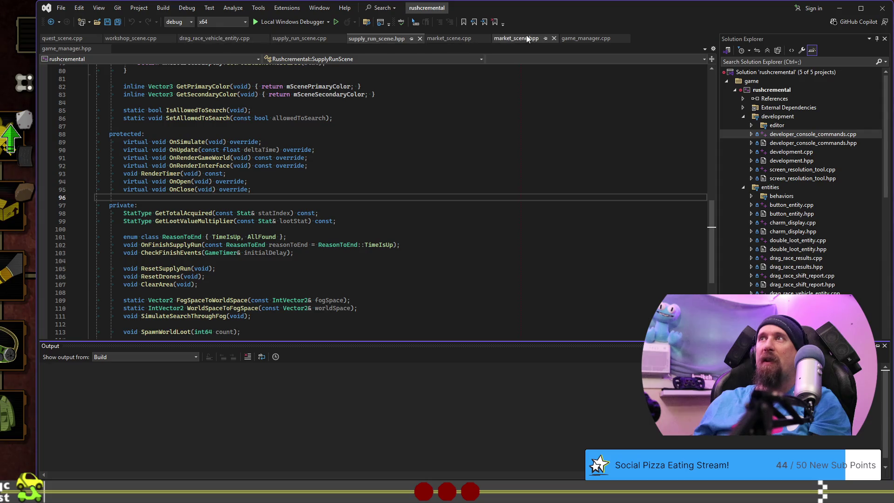
click(590, 39)
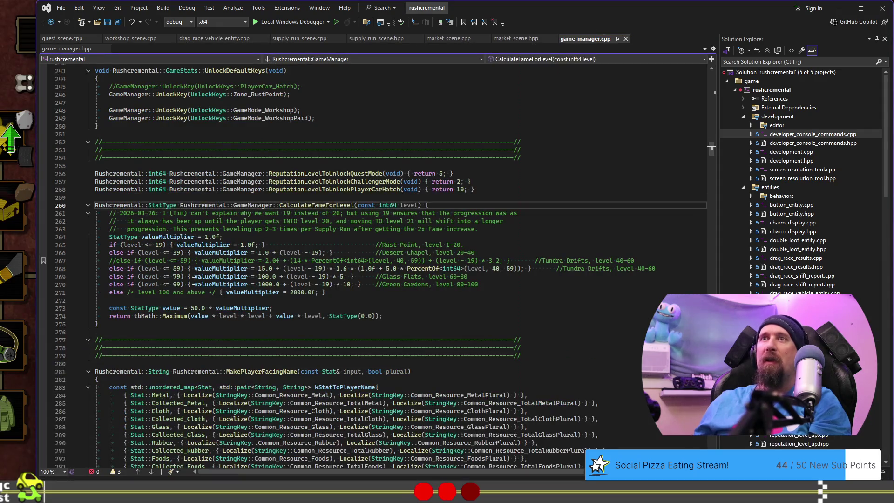
click(182, 269)
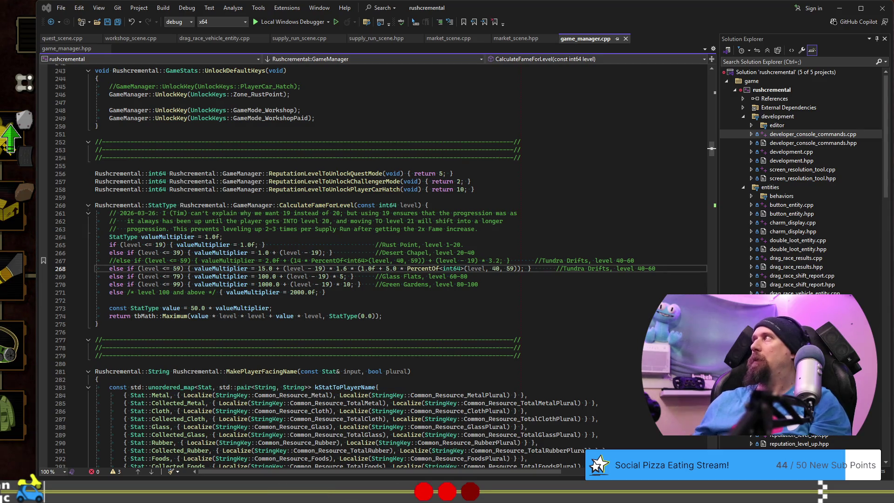
click(496, 101)
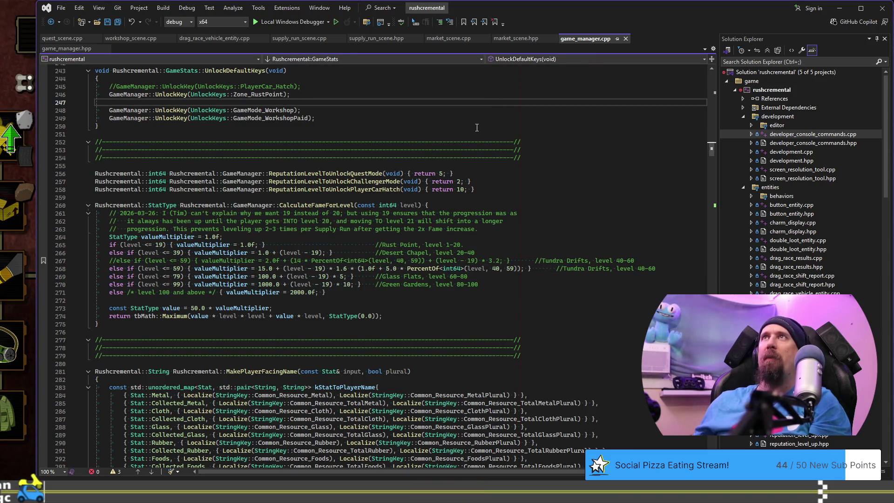
Switch back to the Rushcremental upgrade tree window
key(alt+Tab)
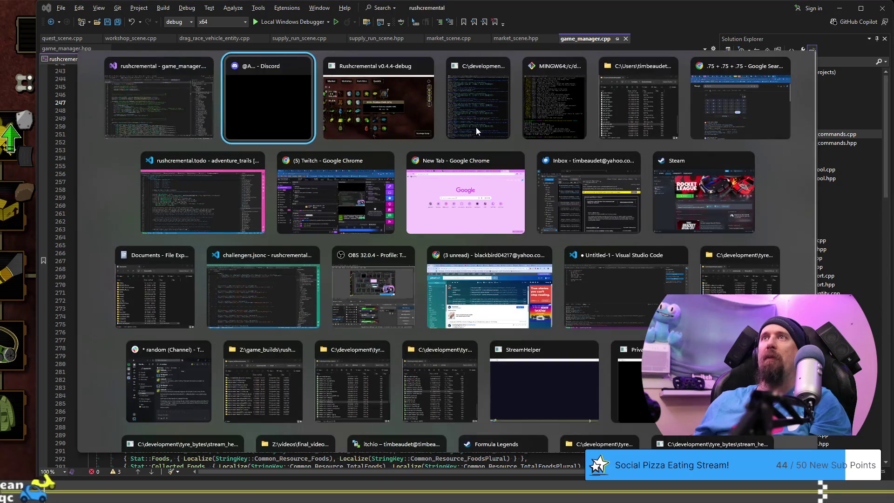
key(Escape)
key(alt+Tab)
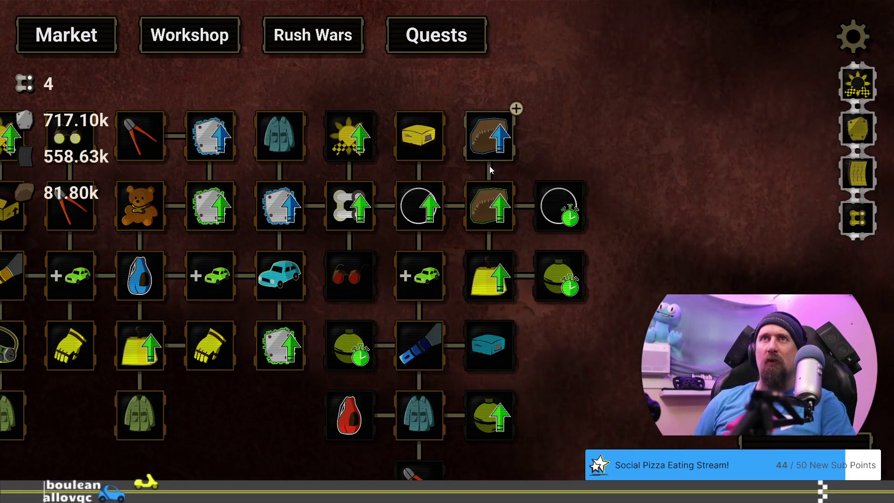
Bring the Pristine Cloth upgrade into view and start a new supply run
mouse_move(545, 241)
mouse_down()
mouse_move(635, 159)
mouse_move(639, 140)
mouse_up()
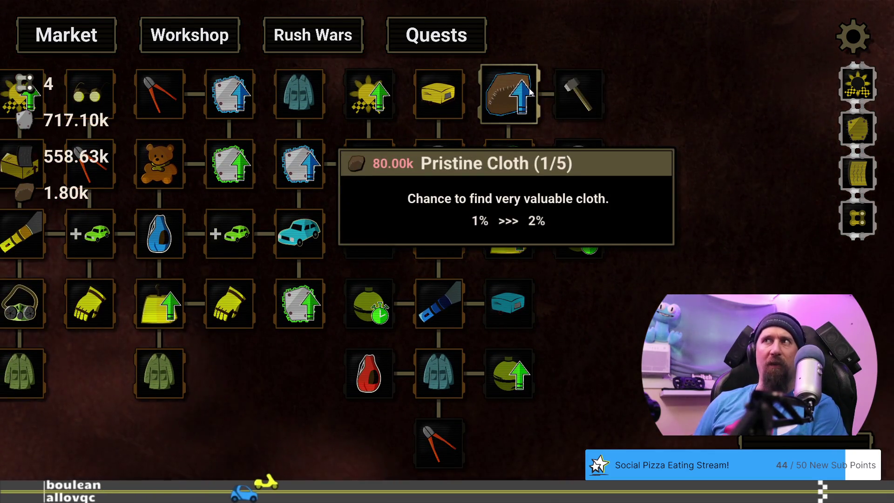
drag(663, 273, 683, 248)
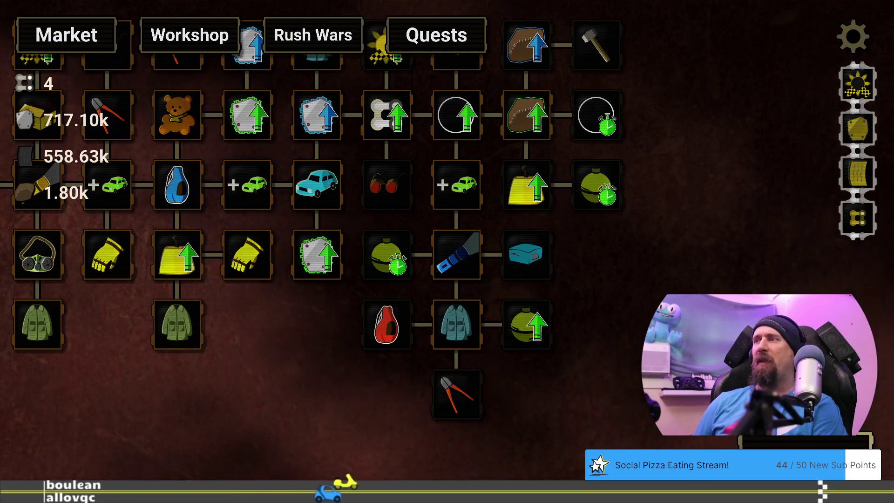
key(space)
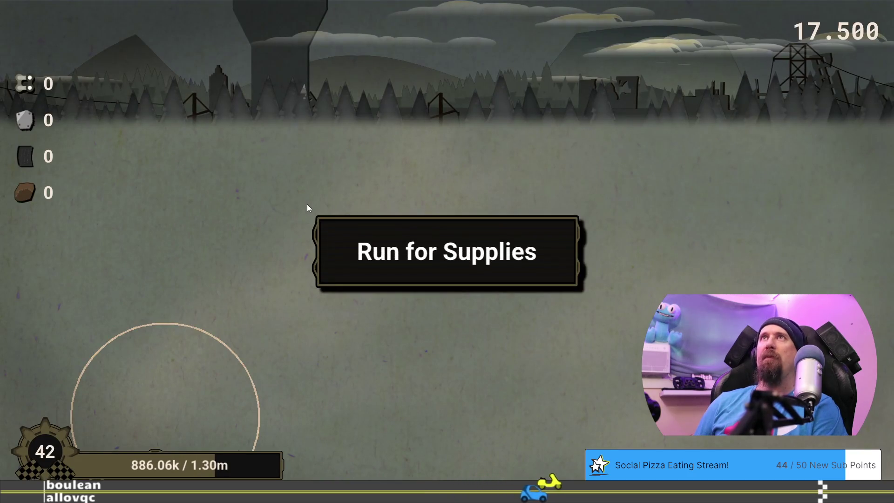
Scrap cars until time runs out for +227.05k fame, then return to the upgrade tree
mouse_move(386, 254)
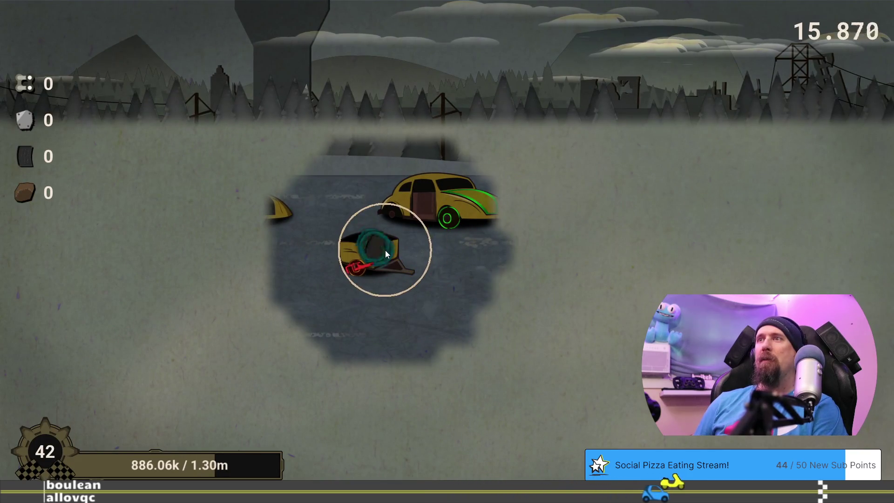
mouse_move(484, 201)
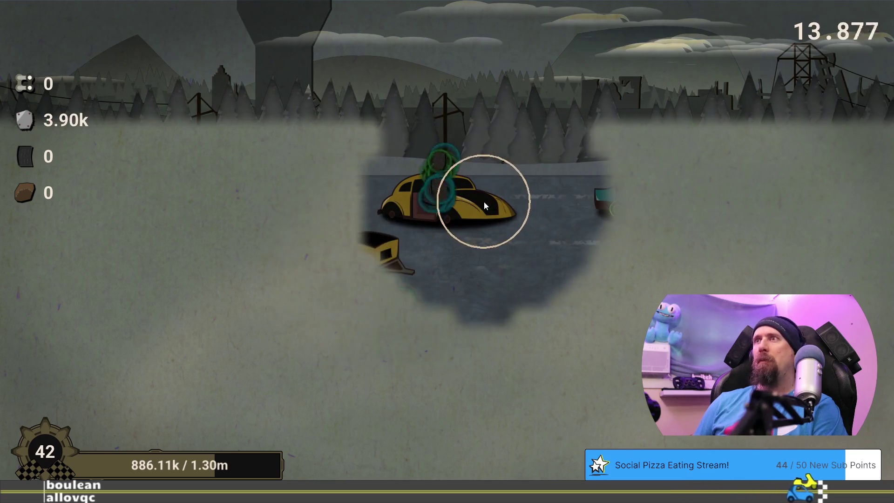
mouse_move(208, 204)
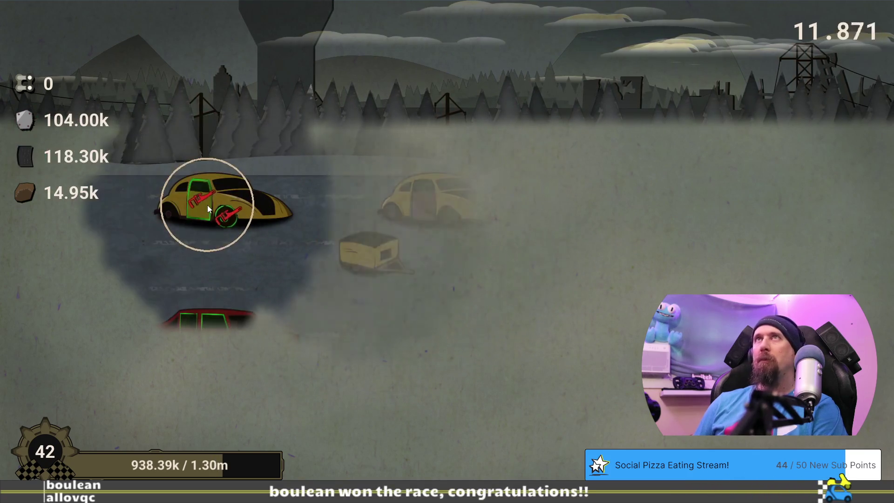
mouse_move(198, 350)
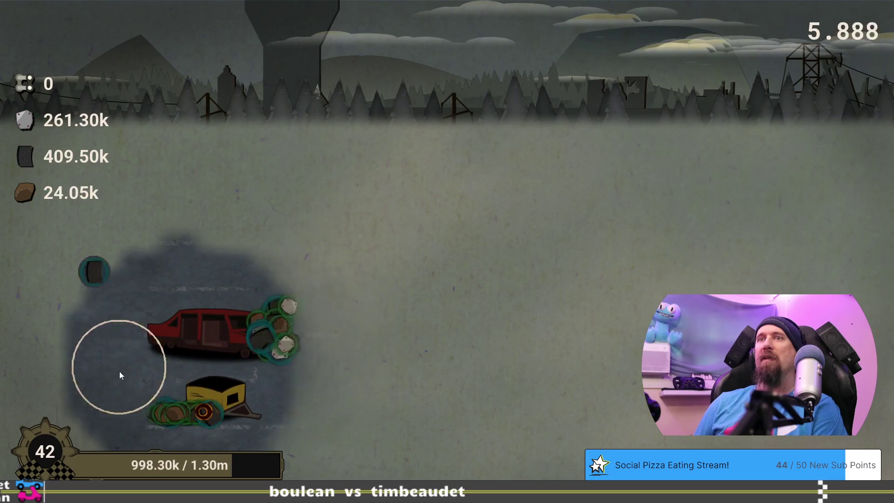
mouse_move(273, 372)
mouse_move(169, 420)
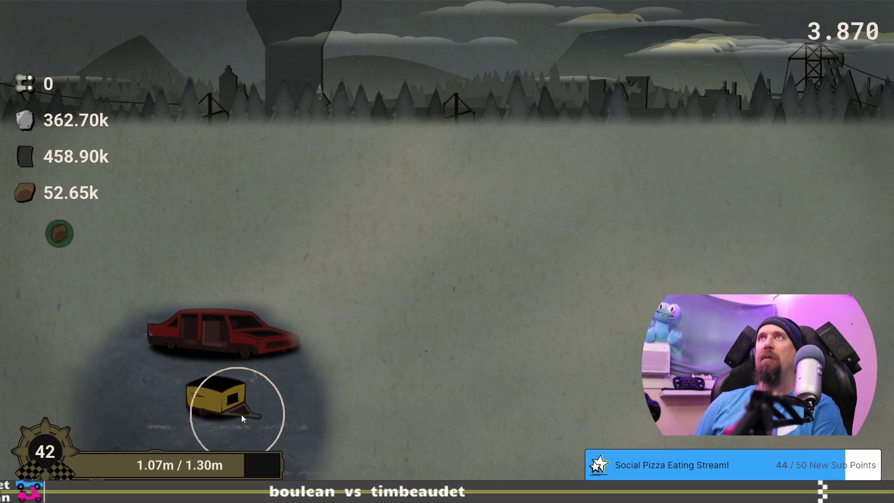
mouse_move(647, 325)
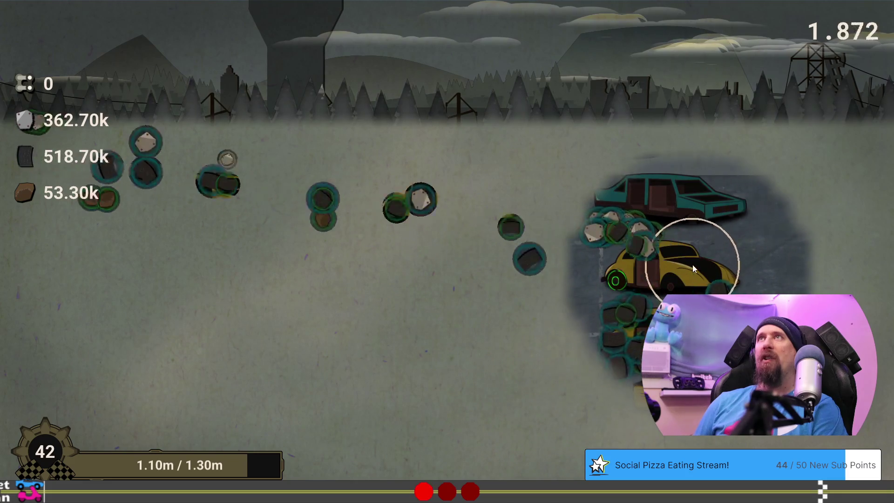
mouse_move(699, 239)
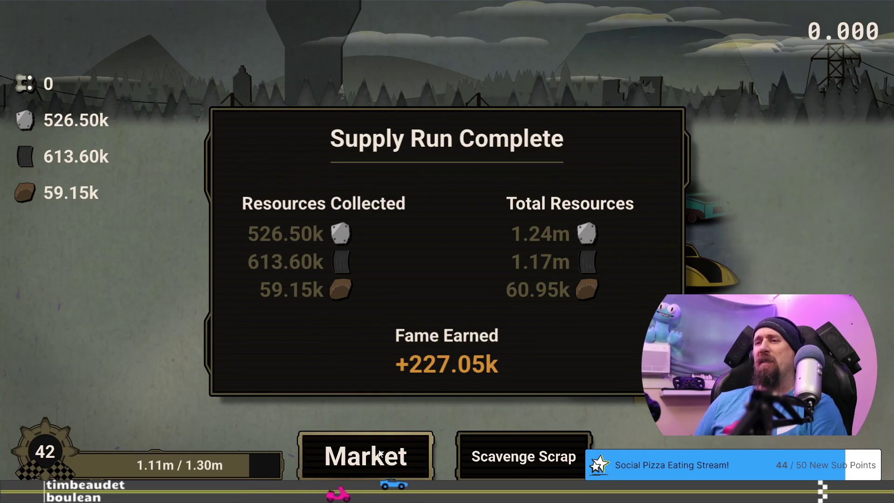
click(387, 456)
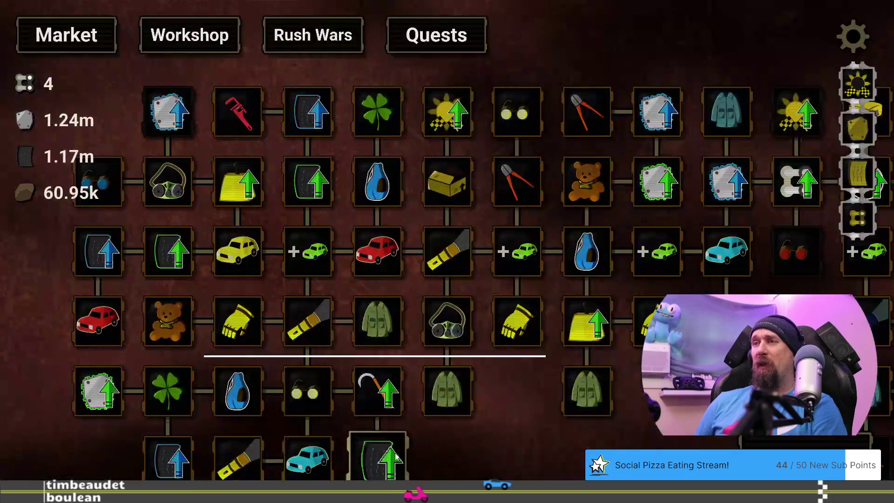
Survey the tundra upgrades, then finish a supply run reaching level 43 for +317.21k fame
mouse_move(675, 419)
mouse_down()
mouse_move(398, 404)
mouse_move(345, 389)
mouse_up()
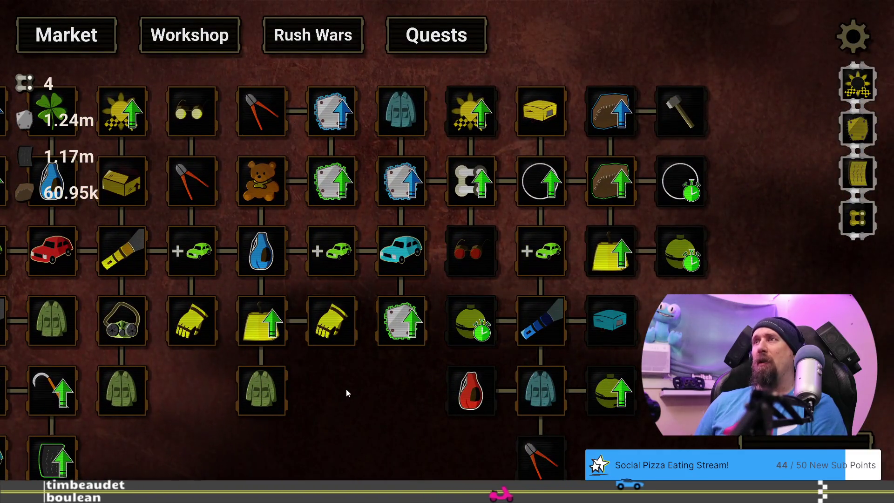
drag(229, 444, 583, 389)
mouse_move(529, 368)
mouse_down()
mouse_move(342, 391)
mouse_move(316, 385)
mouse_up()
drag(511, 384, 325, 384)
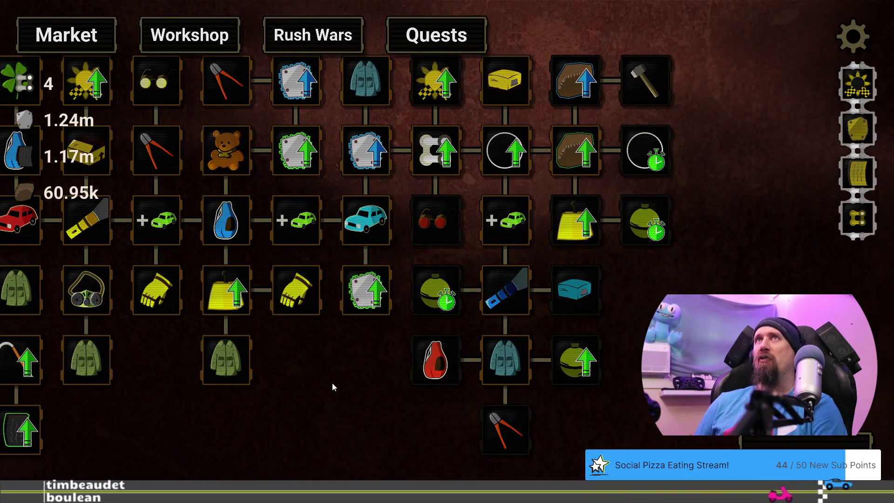
drag(811, 448, 447, 335)
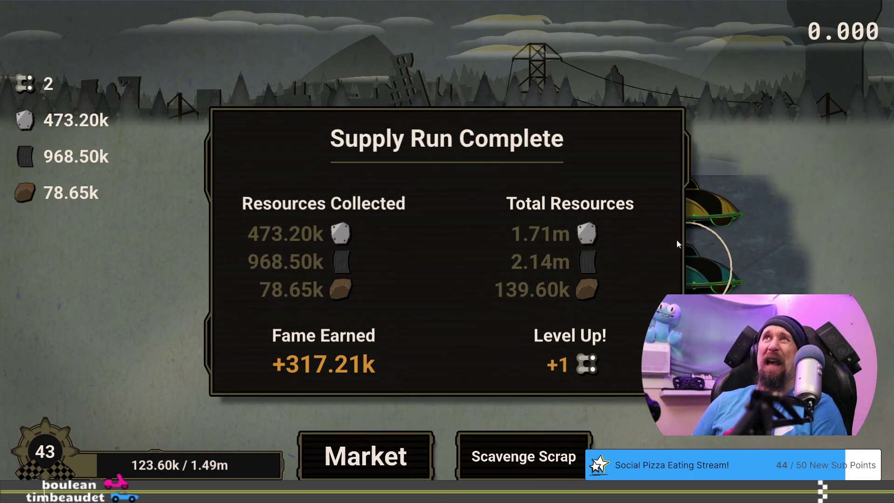
click(410, 443)
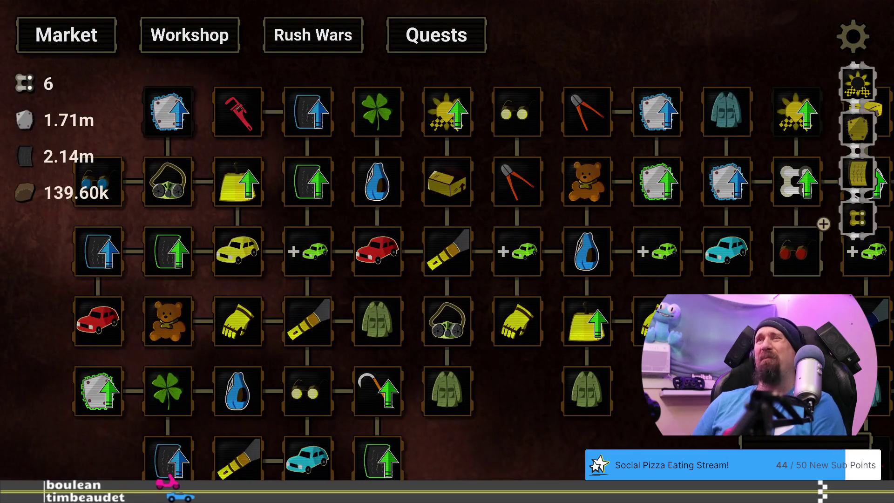
Buy Infra-red Lense, then play a supply run until the tree shows 2.48m and 3.36m
drag(652, 399, 512, 364)
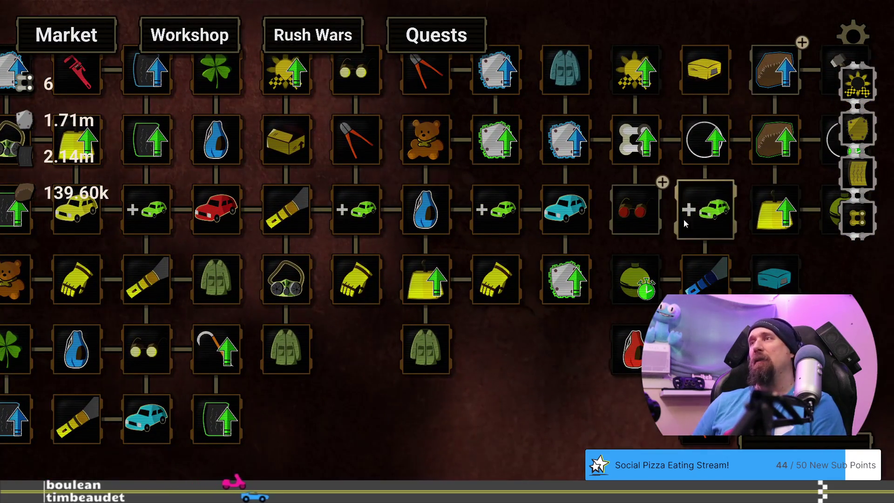
click(636, 209)
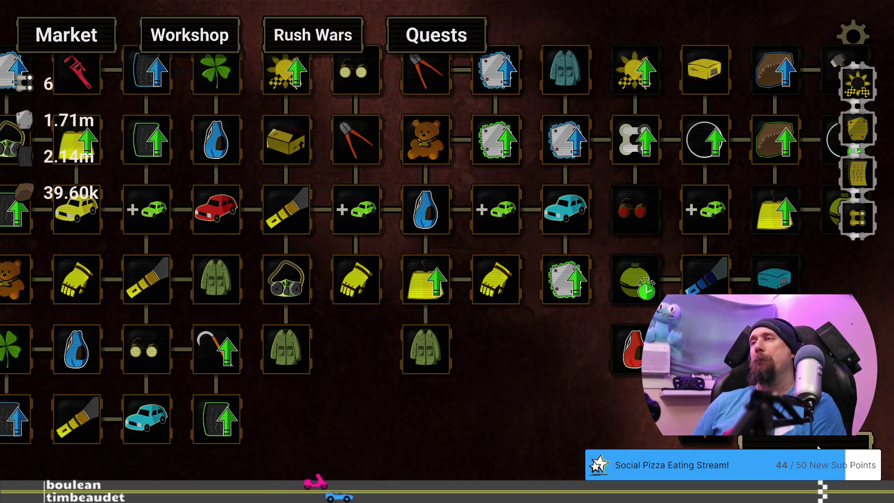
click(818, 448)
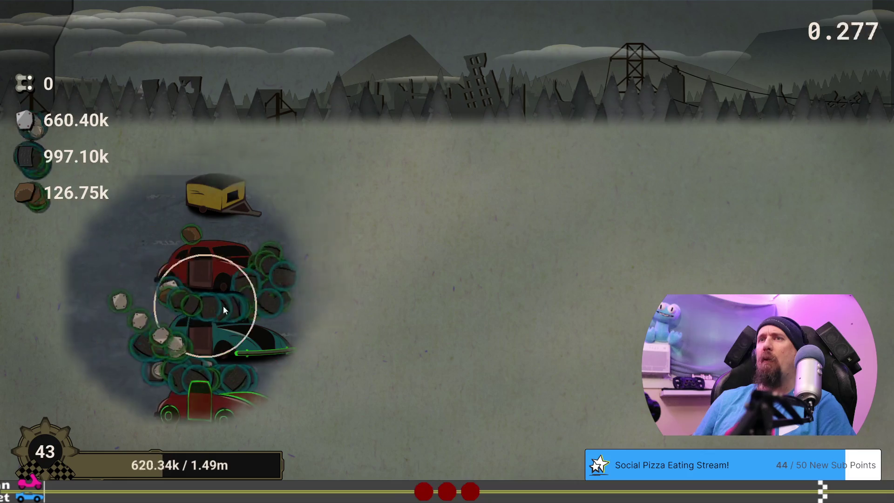
click(354, 454)
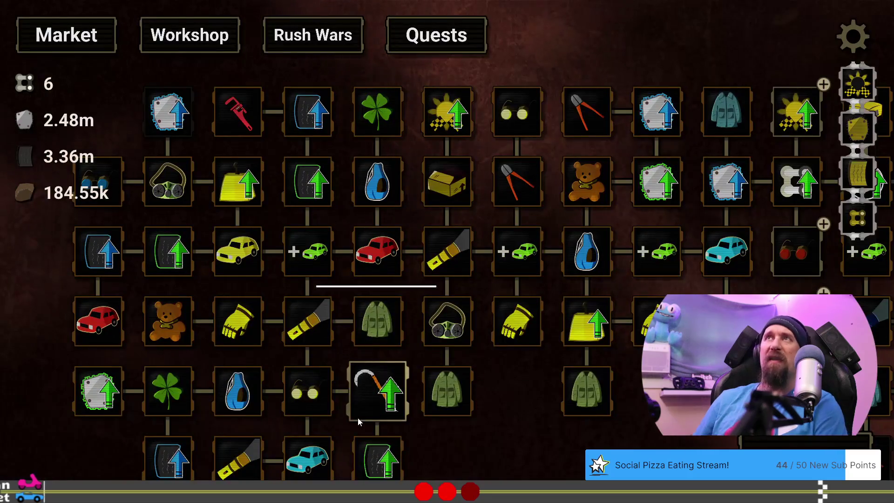
Raise Quick Throw to 2/3 and buy Pristine Cloth, leaving 861.43k, then start a run
mouse_move(366, 404)
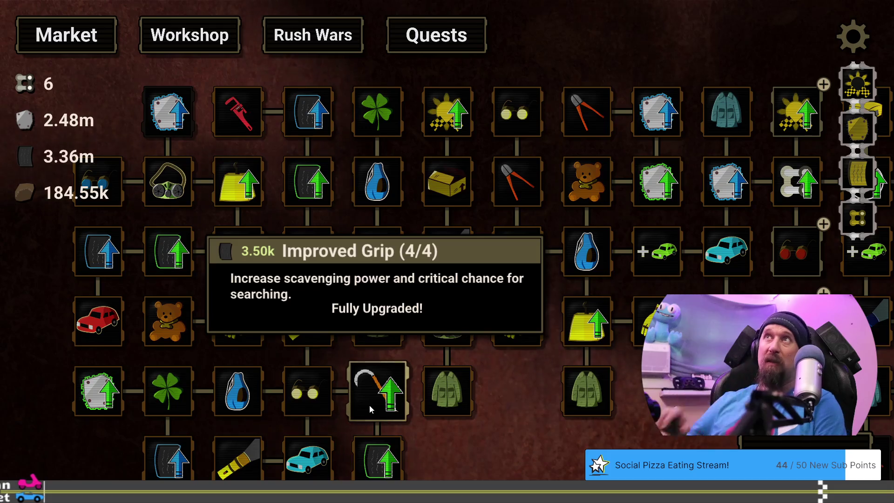
drag(675, 428, 413, 424)
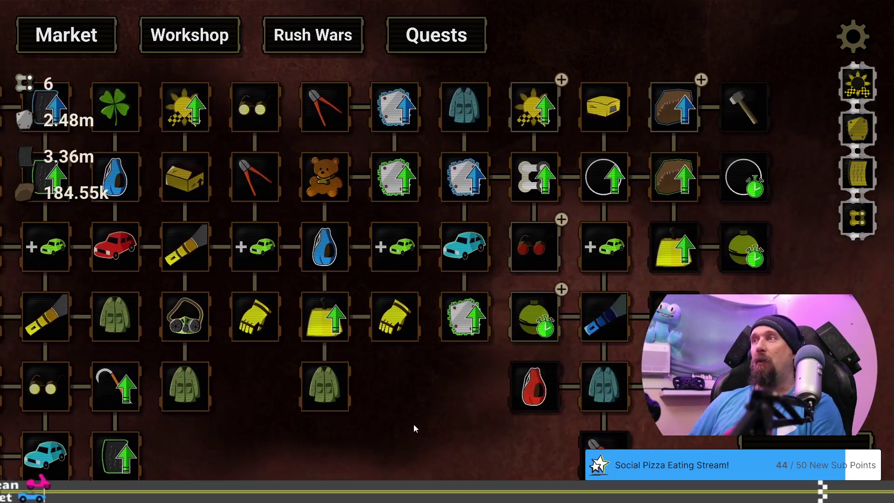
mouse_move(527, 309)
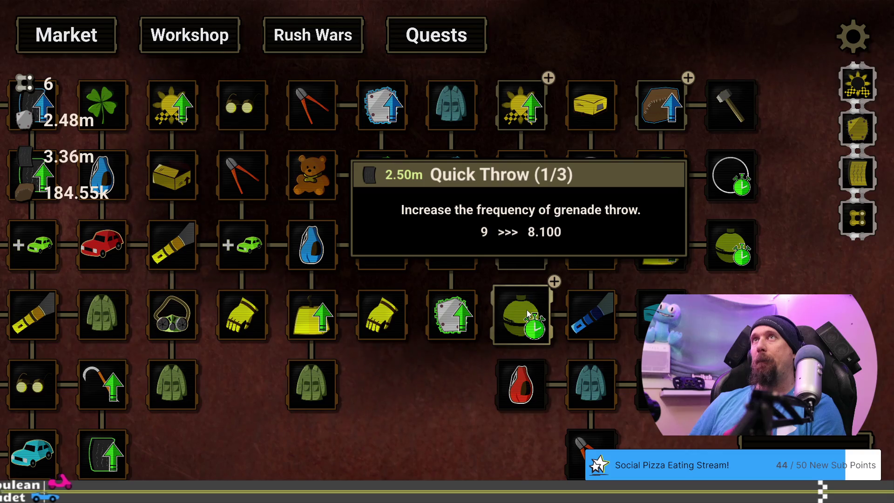
drag(574, 78, 556, 56)
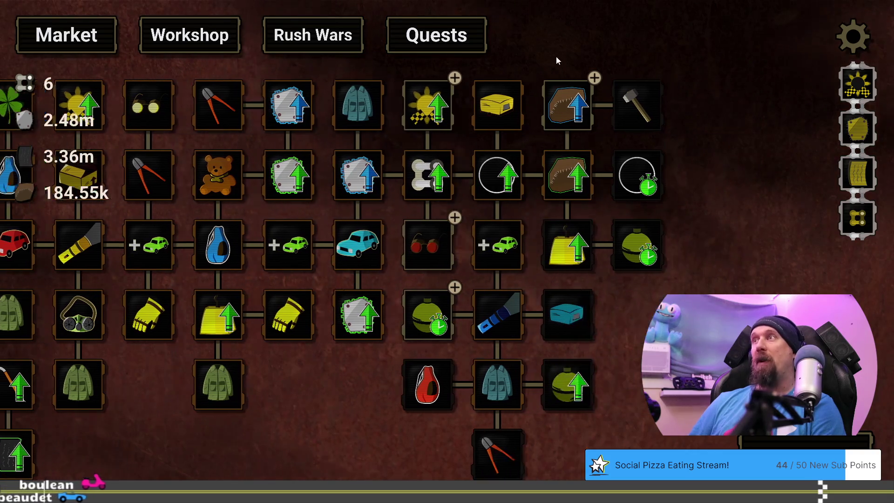
drag(401, 356, 428, 405)
mouse_move(414, 370)
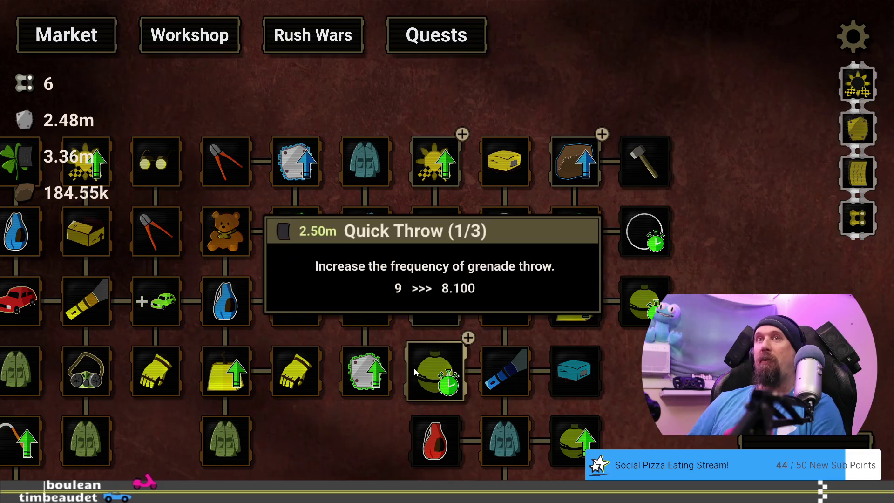
click(439, 372)
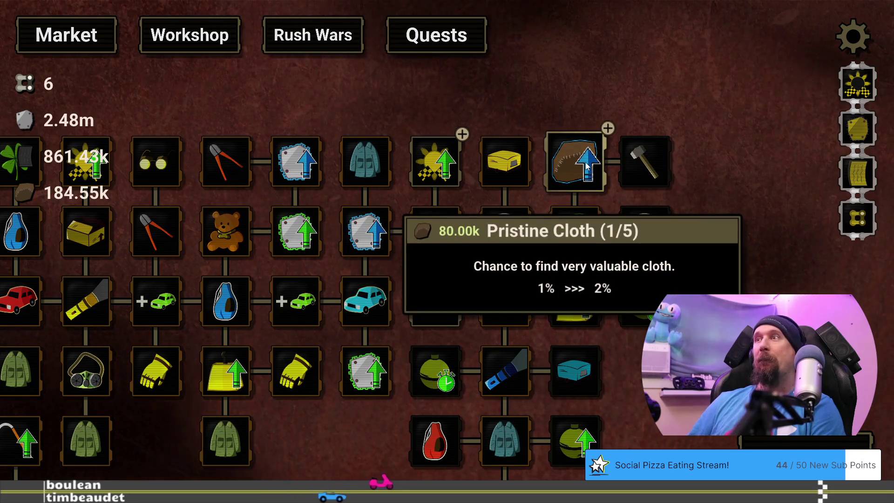
click(587, 166)
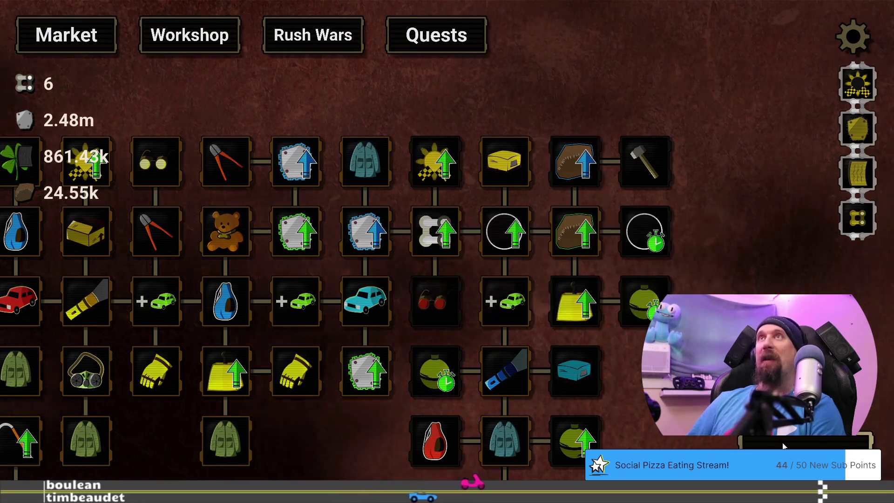
key(space)
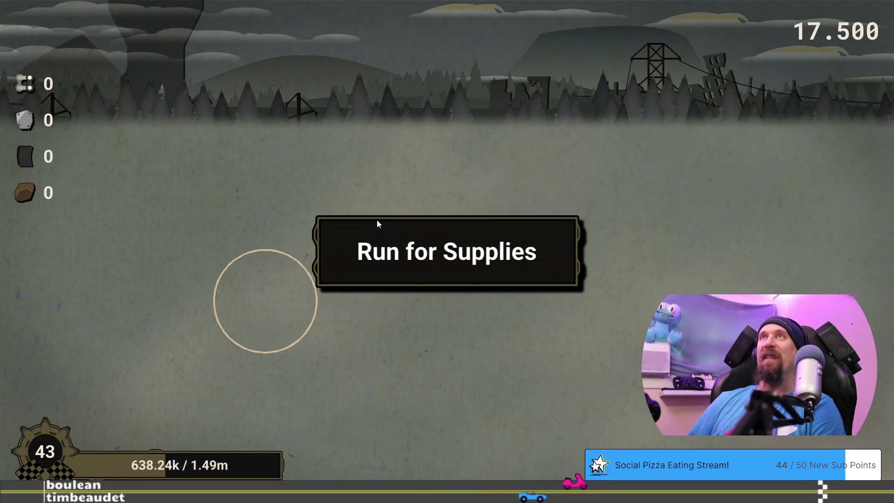